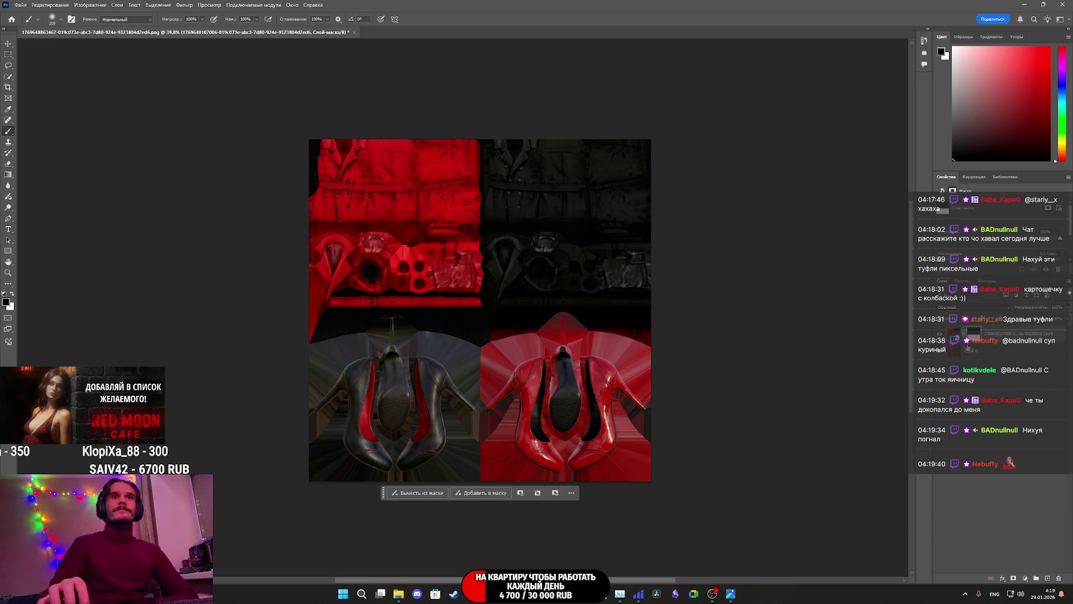
Step: Toggle the clothing layer's visibility and step through History to compare the side-view and top-view shoes
left_click(940, 355)
left_click(939, 355)
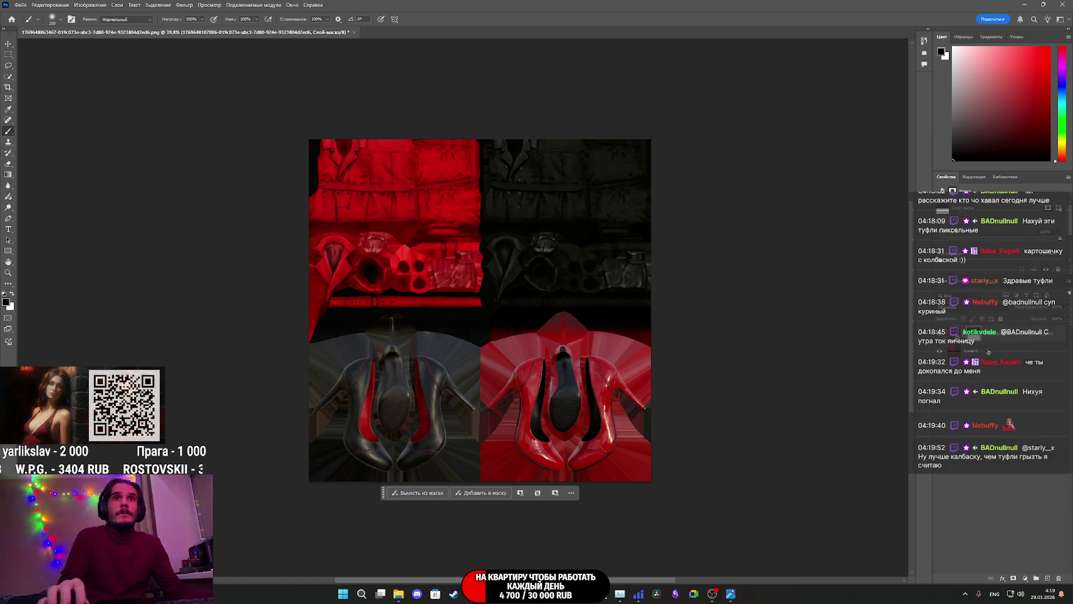
key("ctrl+z")
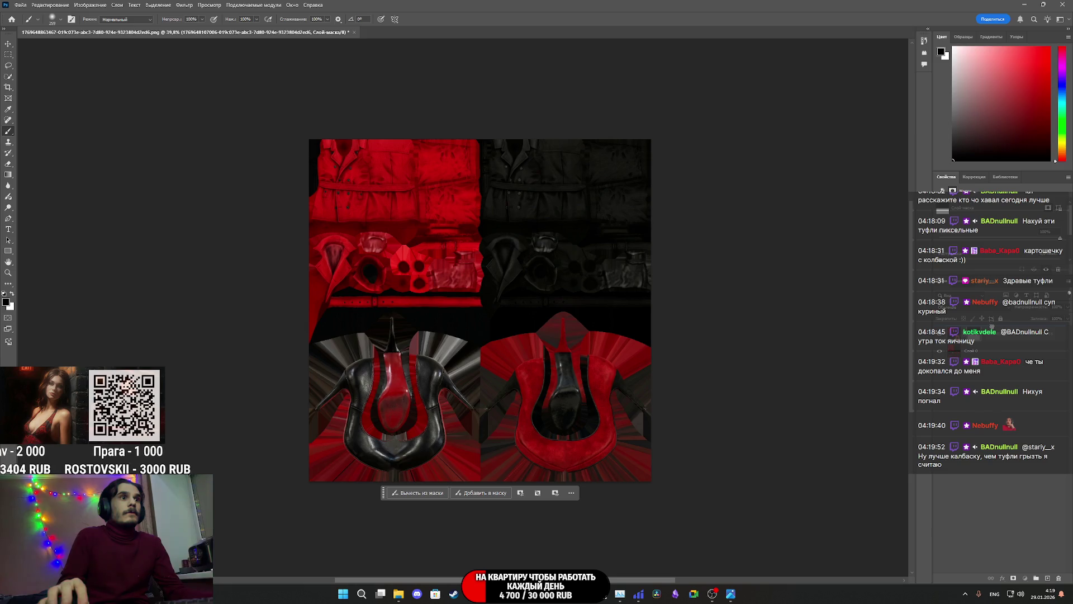
key("ctrl+shift+z")
key("ctrl+z")
key("ctrl+shift+z")
key("ctrl+z")
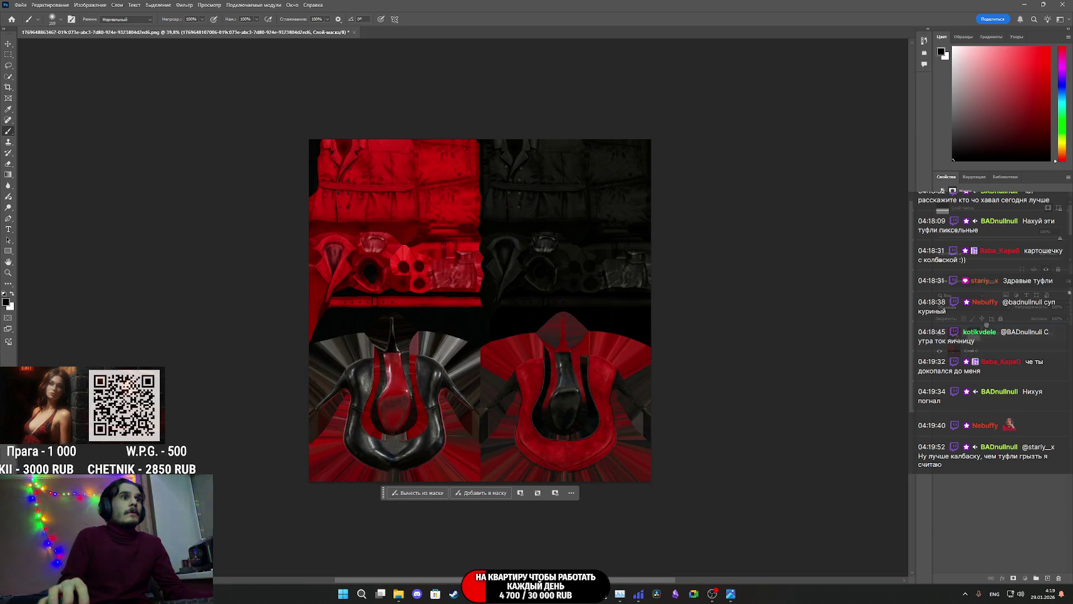
key("ctrl+shift+z")
key("ctrl+z")
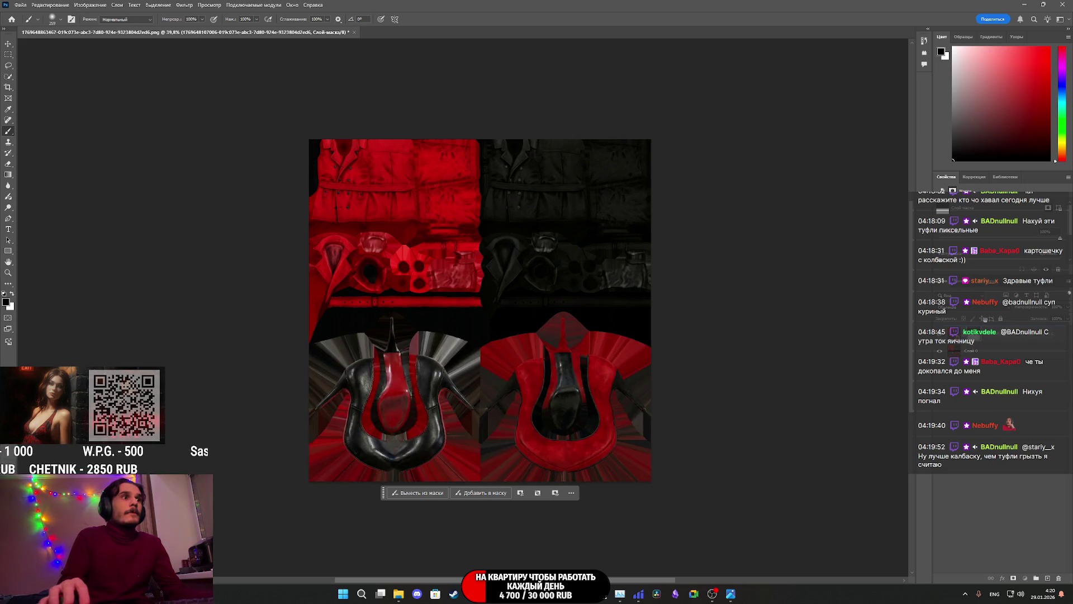
key("ctrl+shift+z")
key("ctrl+z")
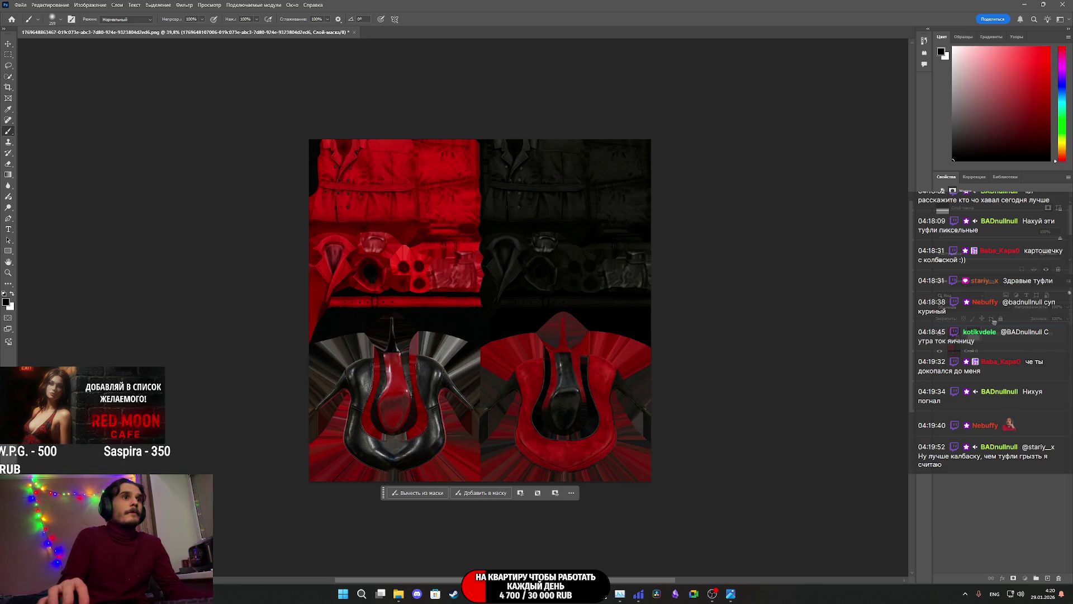
key("ctrl+shift+z")
key("ctrl+z")
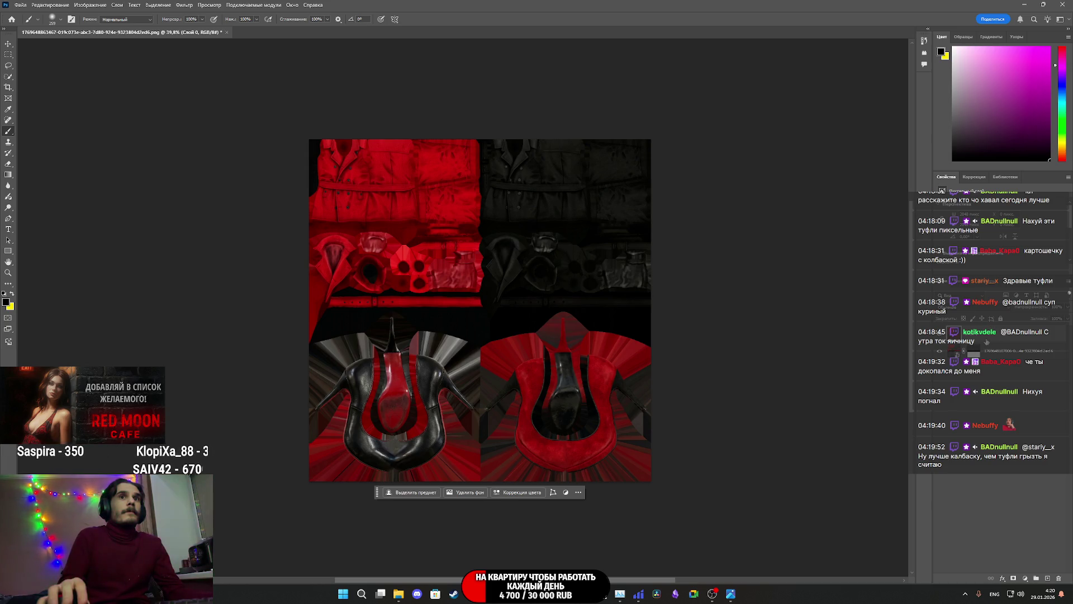
key("ctrl+shift+z")
key("ctrl+z")
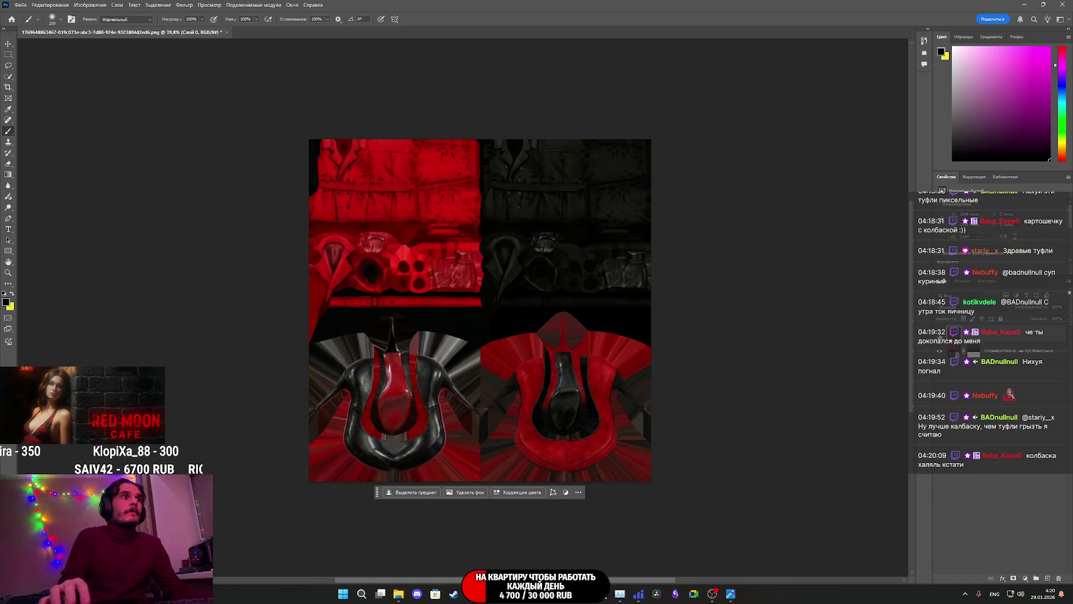
key("ctrl+shift+z")
key("ctrl+z")
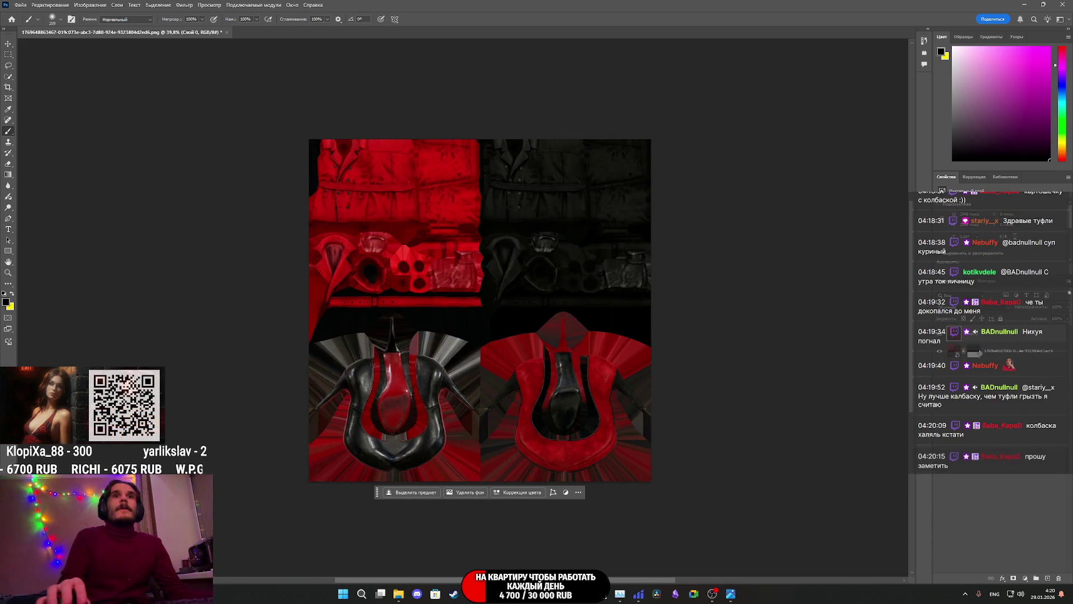
Step: Delete the shoe image layer's mask from its right-click mask options
left_click(974, 351)
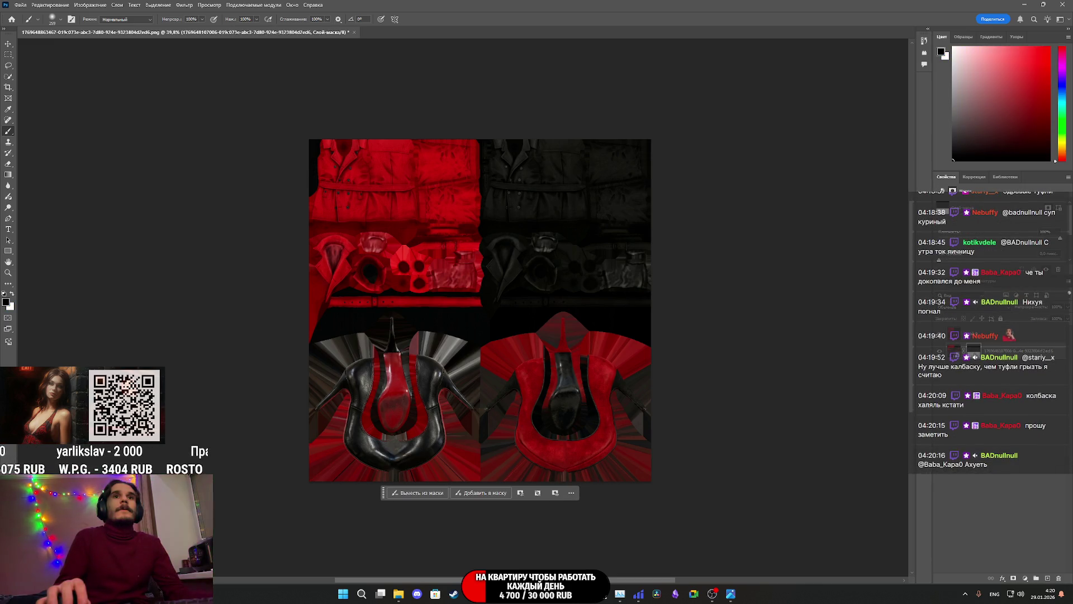
right_click(974, 351)
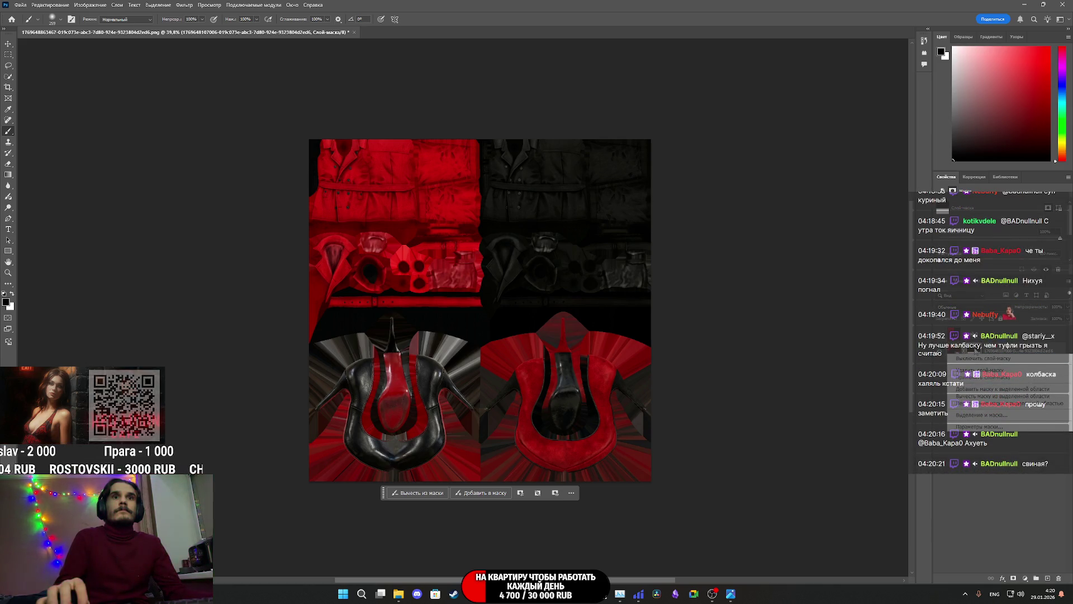
key("Escape")
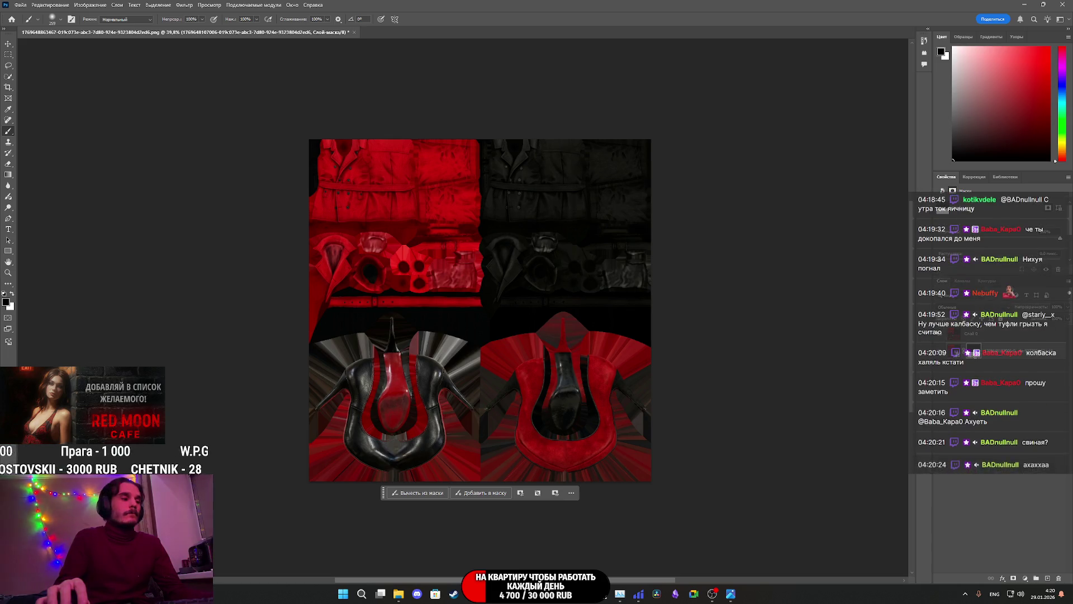
left_click(958, 335)
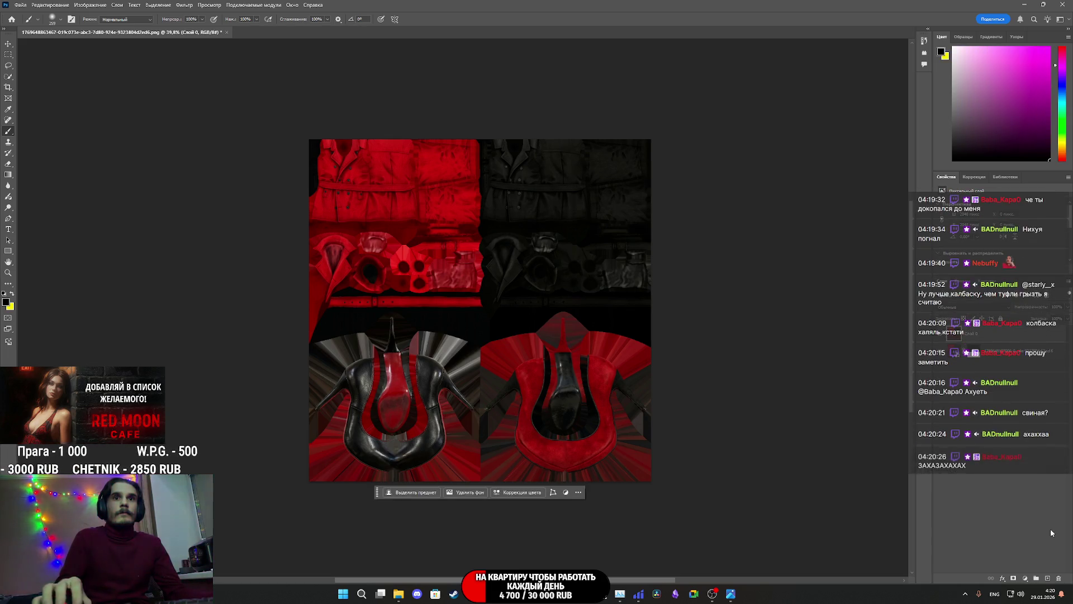
left_click(958, 369)
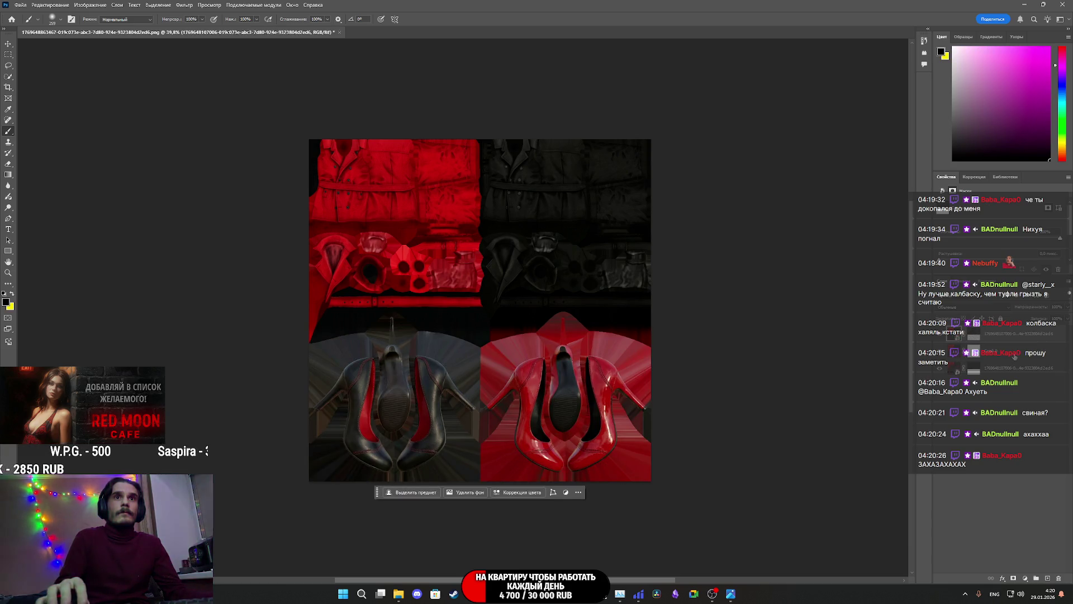
left_click(1010, 353)
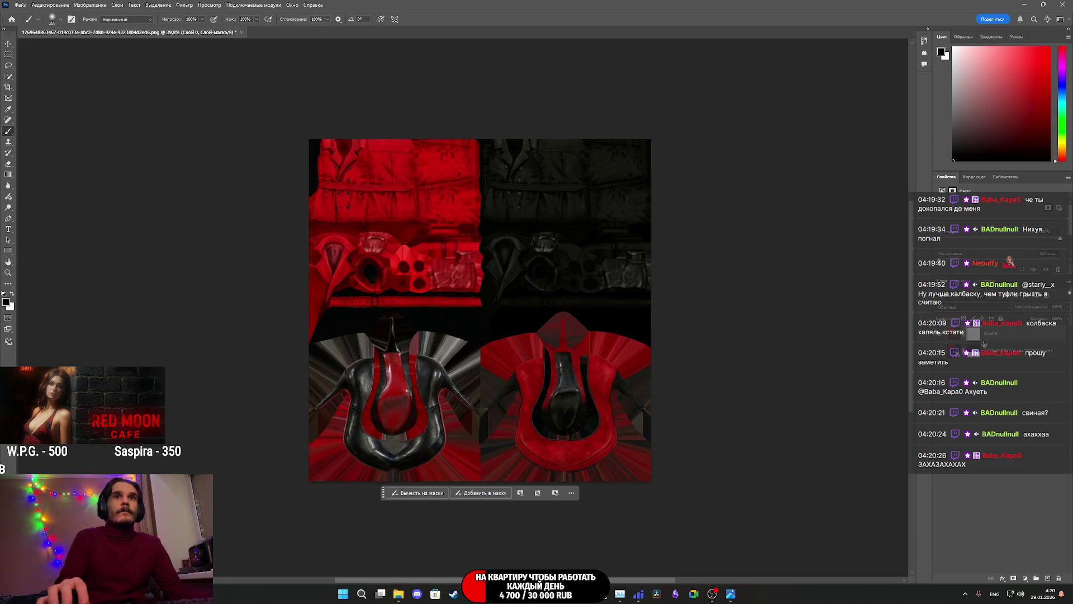
right_click(949, 353)
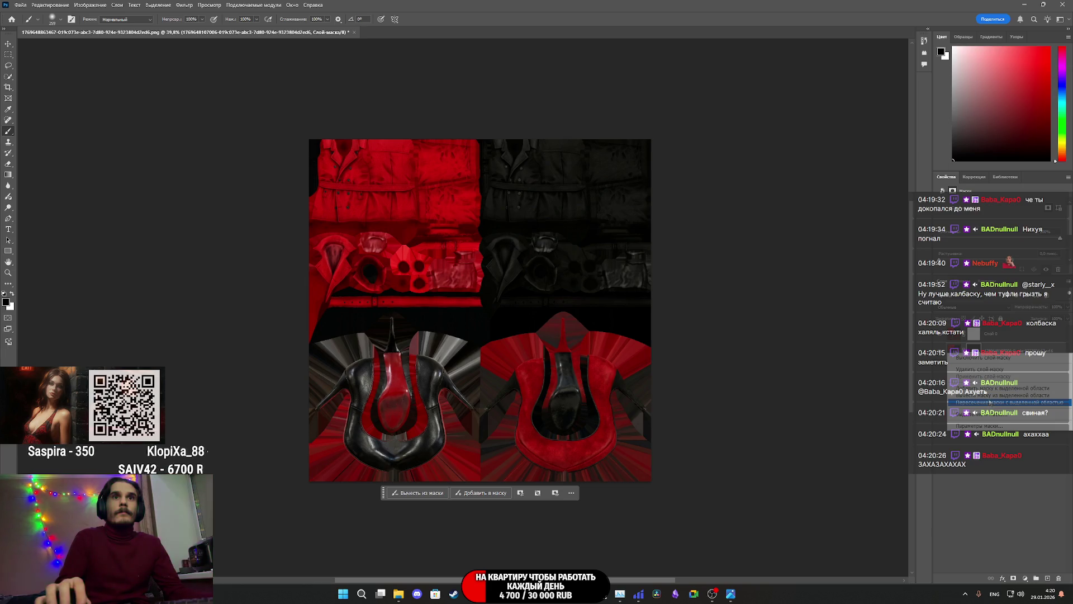
left_click(998, 441)
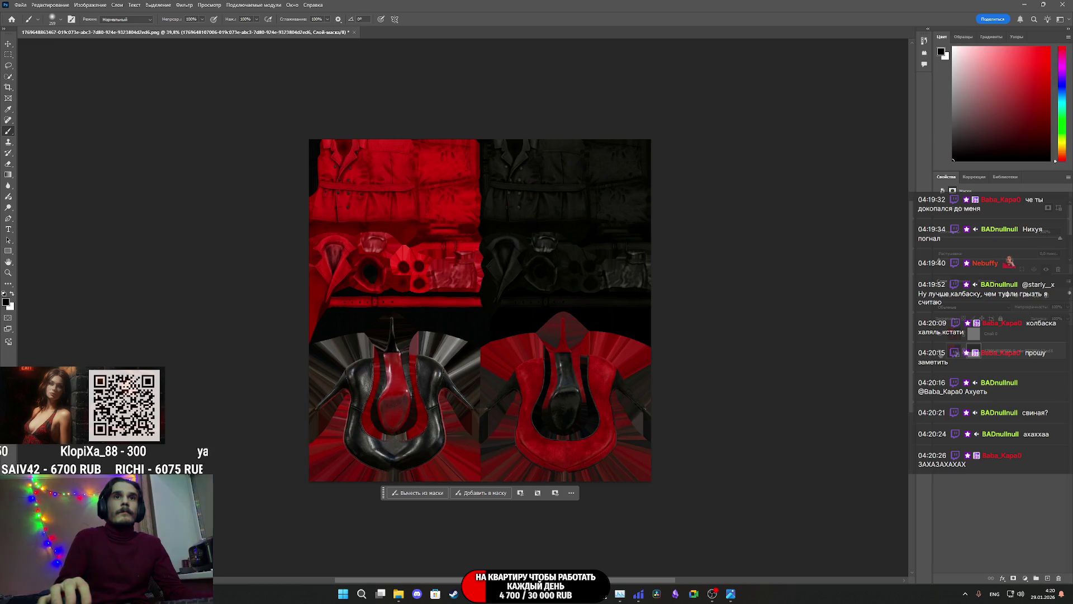
left_click(1058, 579)
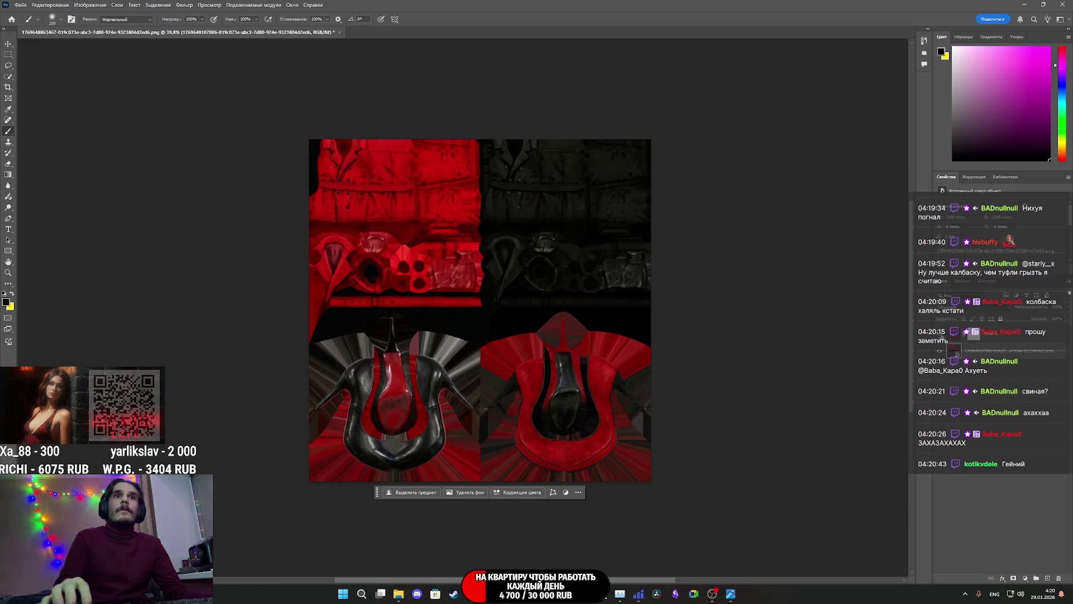
Step: Flip between the texture with and without the shoe mask, then select Слой 0's mask
key("ctrl+z")
key("ctrl+shift+z")
key("ctrl+z")
key("ctrl+shift+z")
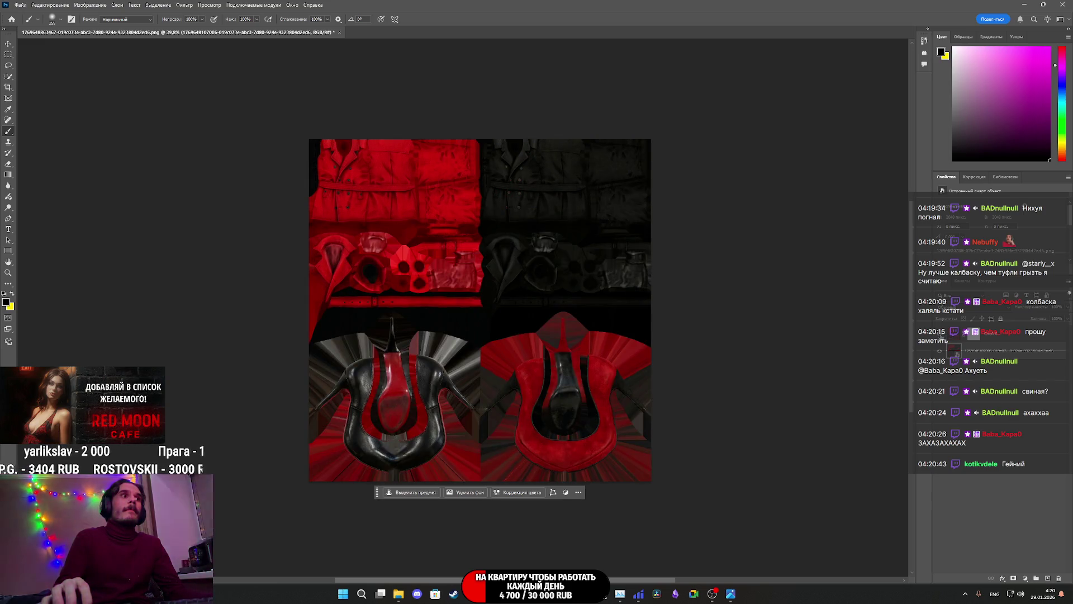
key("ctrl+z")
key("ctrl+shift+z")
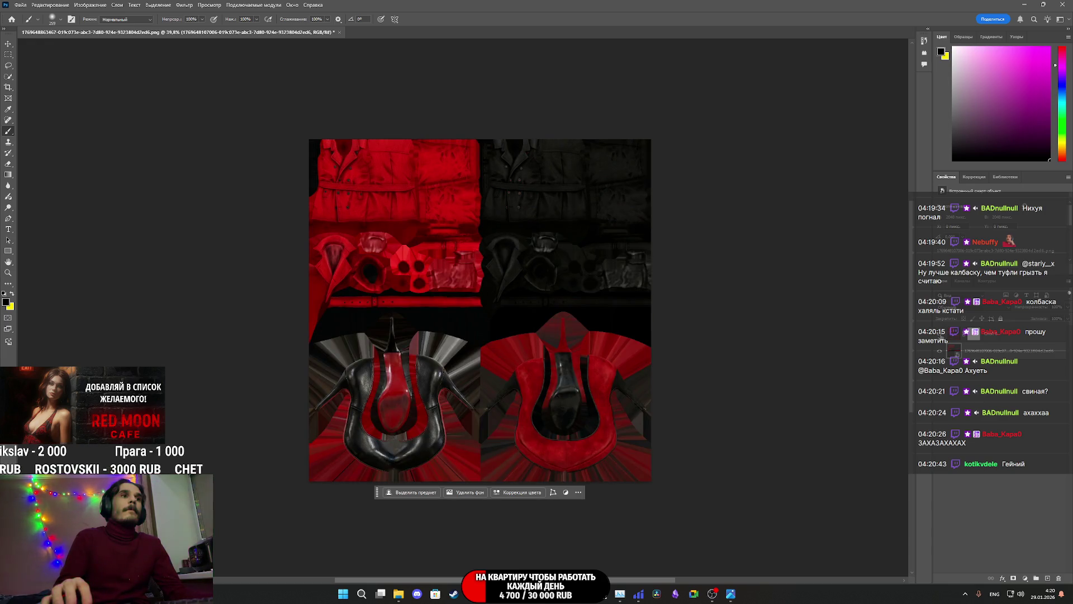
key("ctrl+z")
key("ctrl+shift+z")
left_click(986, 333)
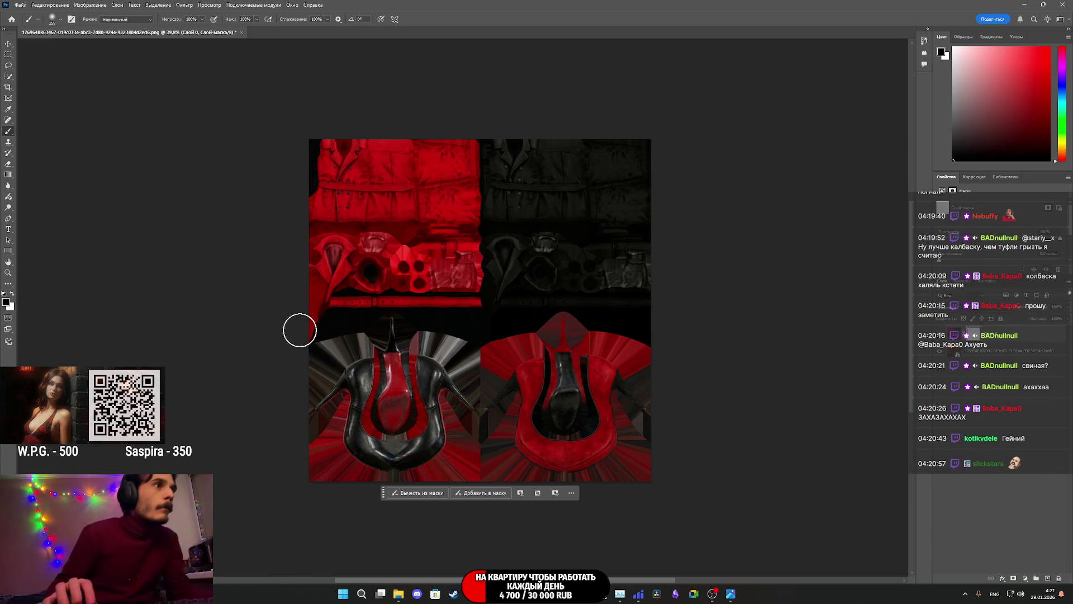
Step: Paint Слой 0's mask across the belt band so it turns dark on the left and red on the right
mouse_move(304, 300)
left_mouse_down()
mouse_move(597, 290)
mouse_move(658, 300)
left_mouse_up()
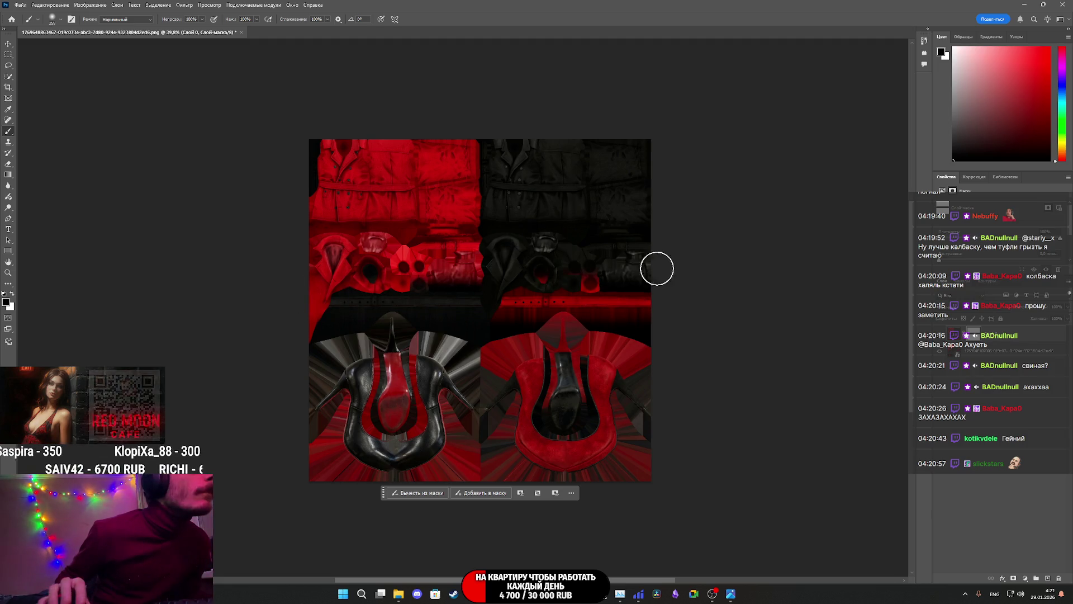
left_click_drag(655, 283, 278, 290)
mouse_move(627, 276)
left_mouse_down()
mouse_move(661, 269)
mouse_move(280, 271)
mouse_move(651, 257)
mouse_move(299, 257)
mouse_move(656, 239)
mouse_move(293, 232)
mouse_move(654, 223)
left_mouse_up()
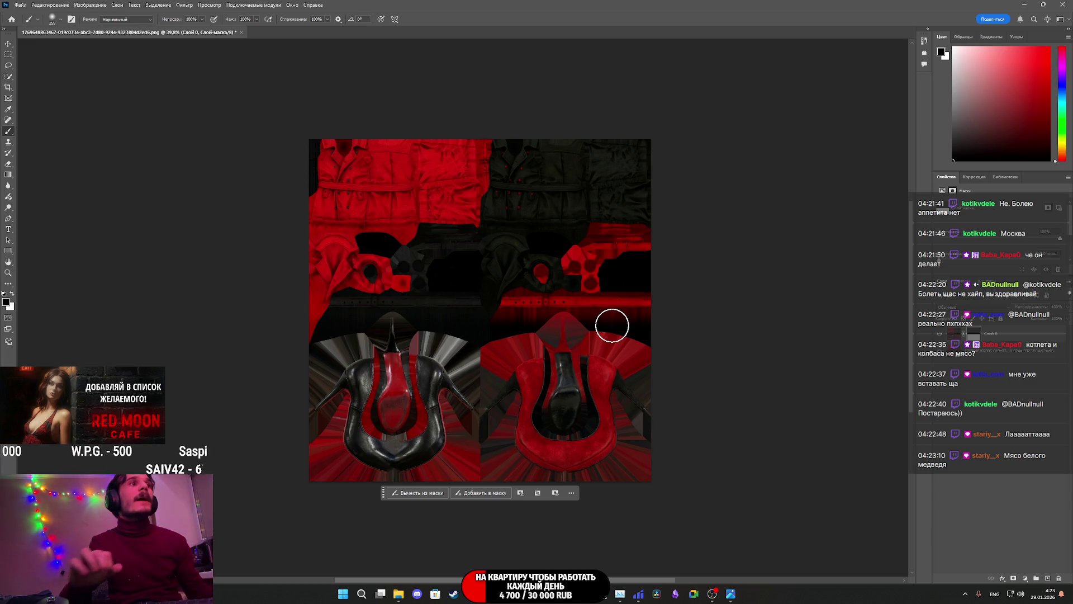
scroll(517, 230, "up", 10, "alt")
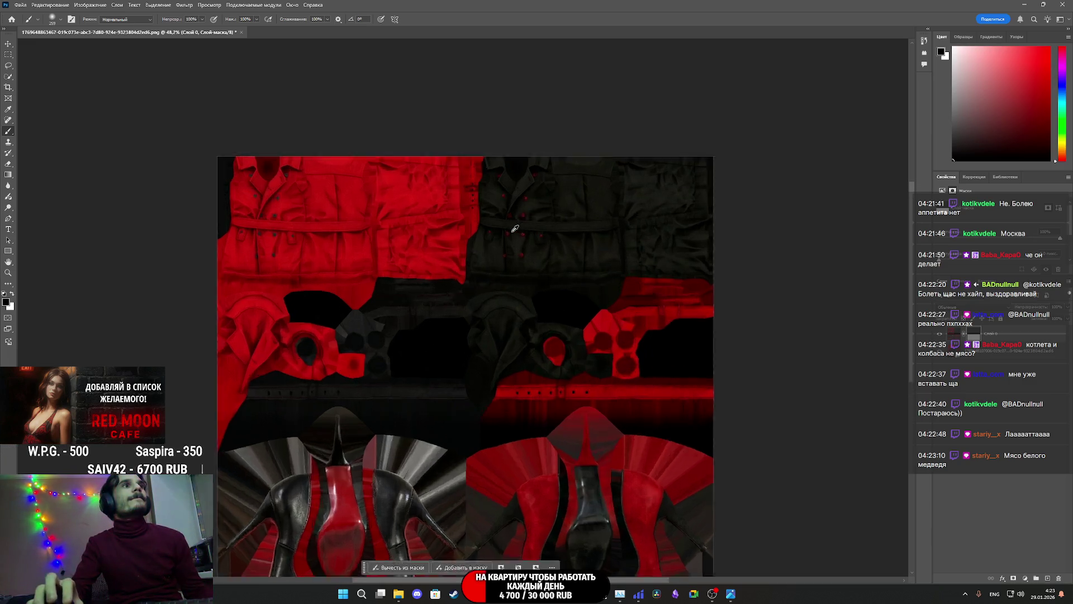
Step: Export the texture at 50% scale, overwriting W_Coat_BC.png in the Downloads folder
scroll(518, 231, "down", 8, "alt")
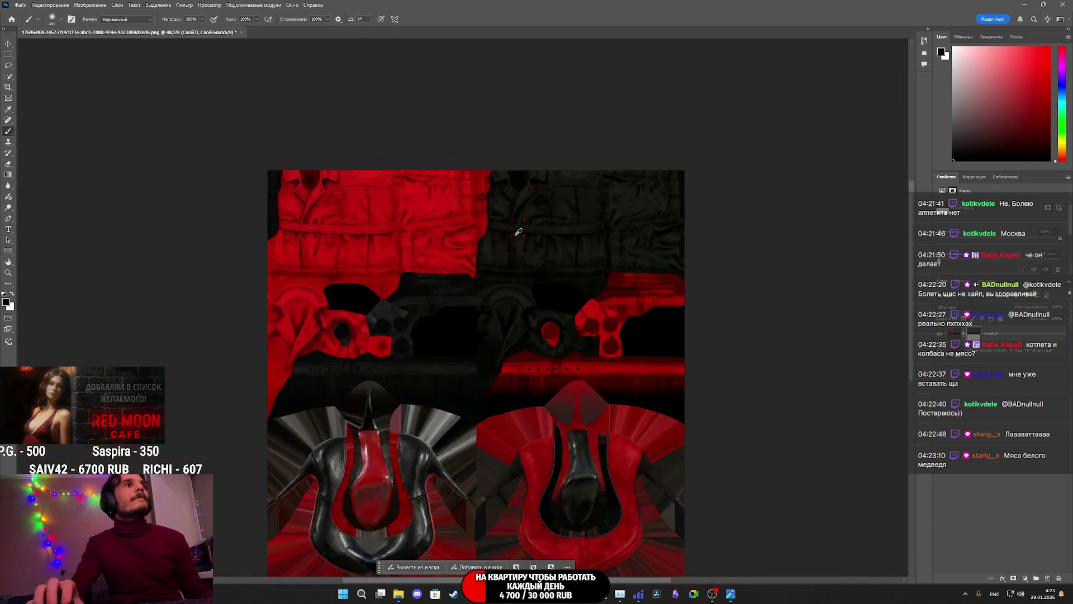
left_click(12, 5)
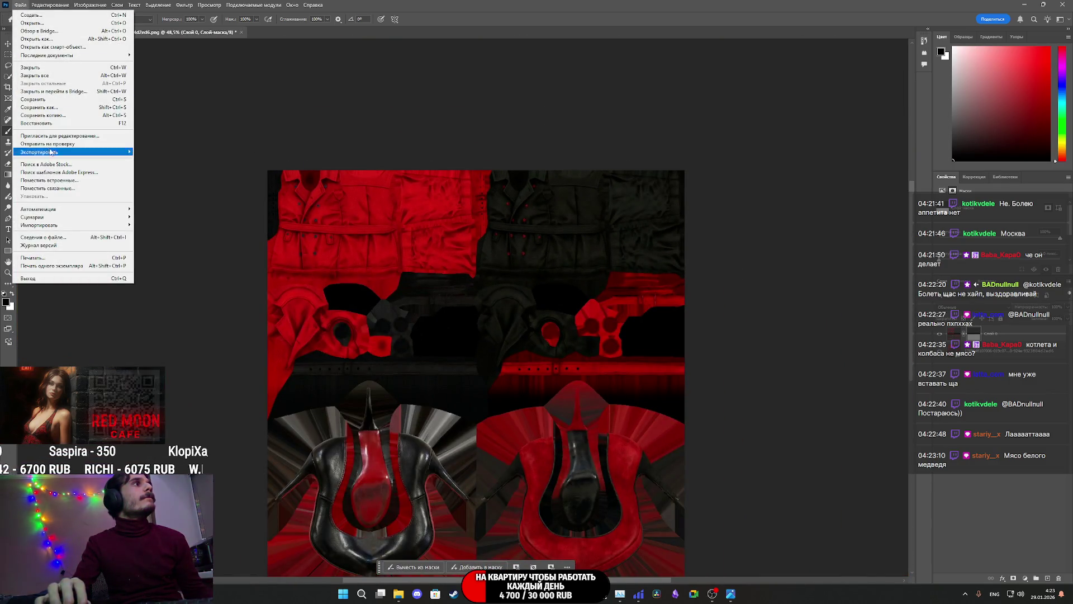
mouse_move(59, 154)
left_click(191, 161)
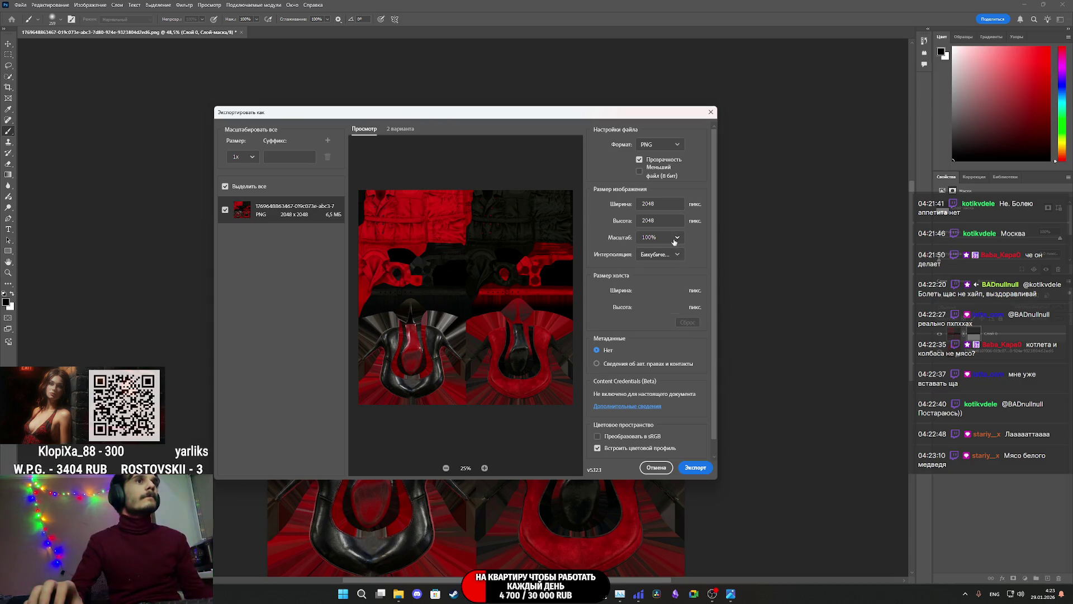
left_click(676, 240)
left_click(661, 301)
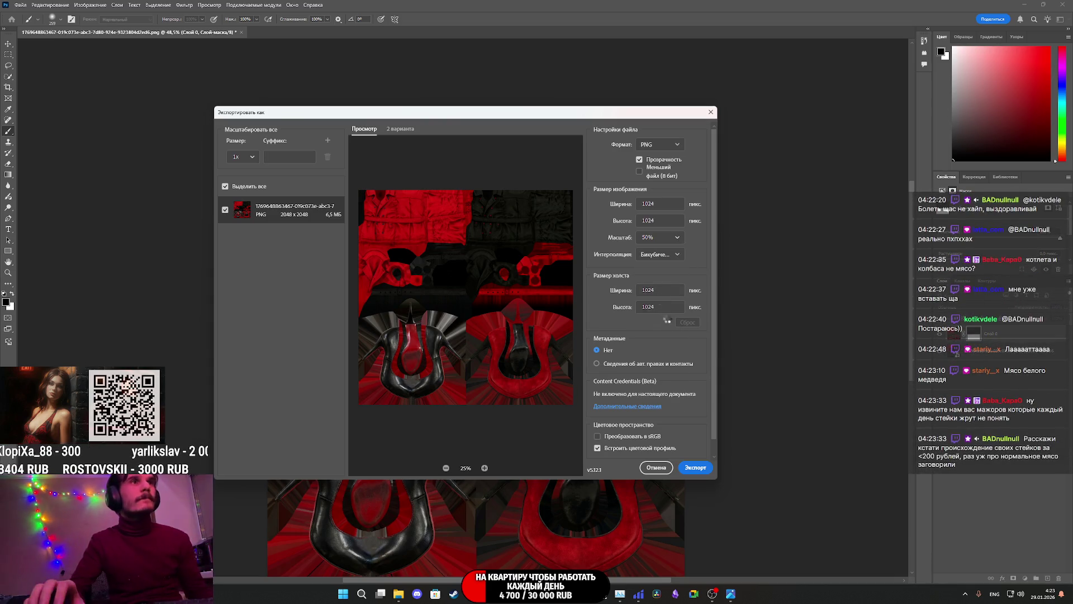
left_click(696, 467)
left_click(325, 215)
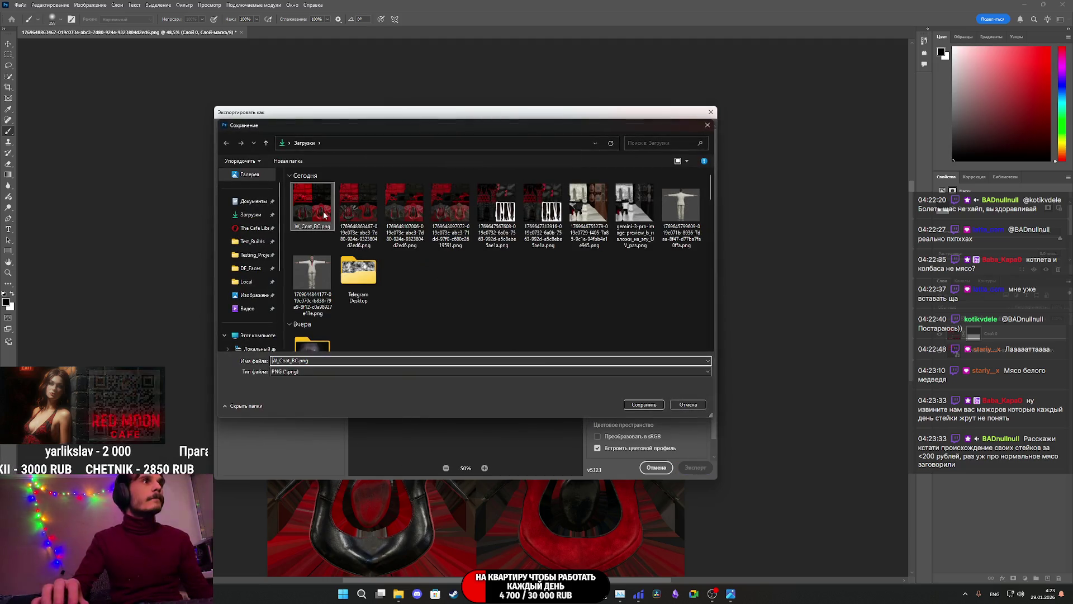
left_click(644, 404)
left_click(556, 299)
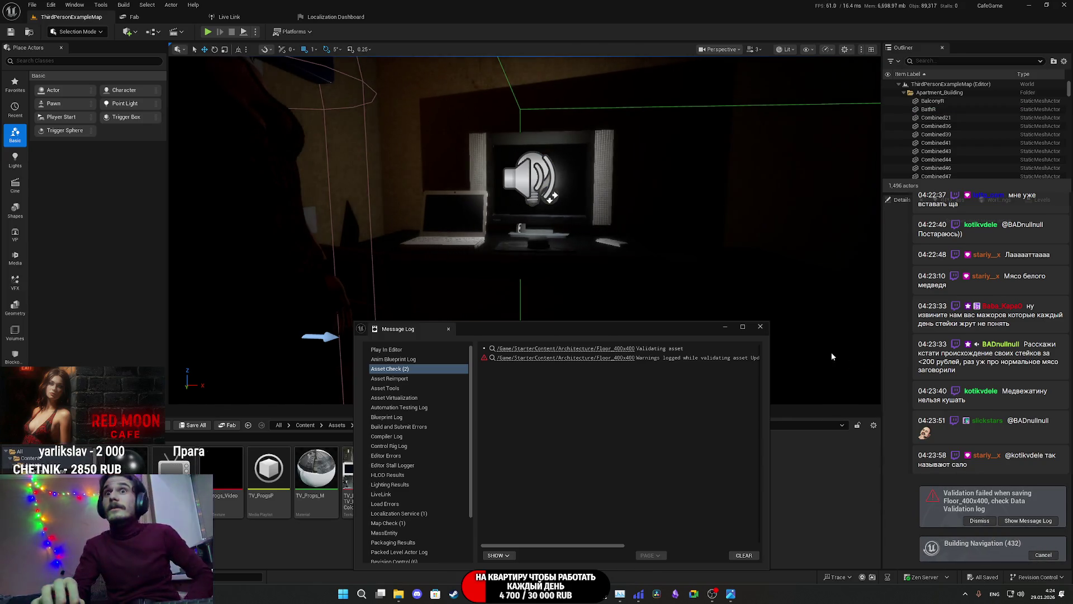
Step: Close the Message Log and return the Content Browser to the top-level Content folder
left_click(760, 326)
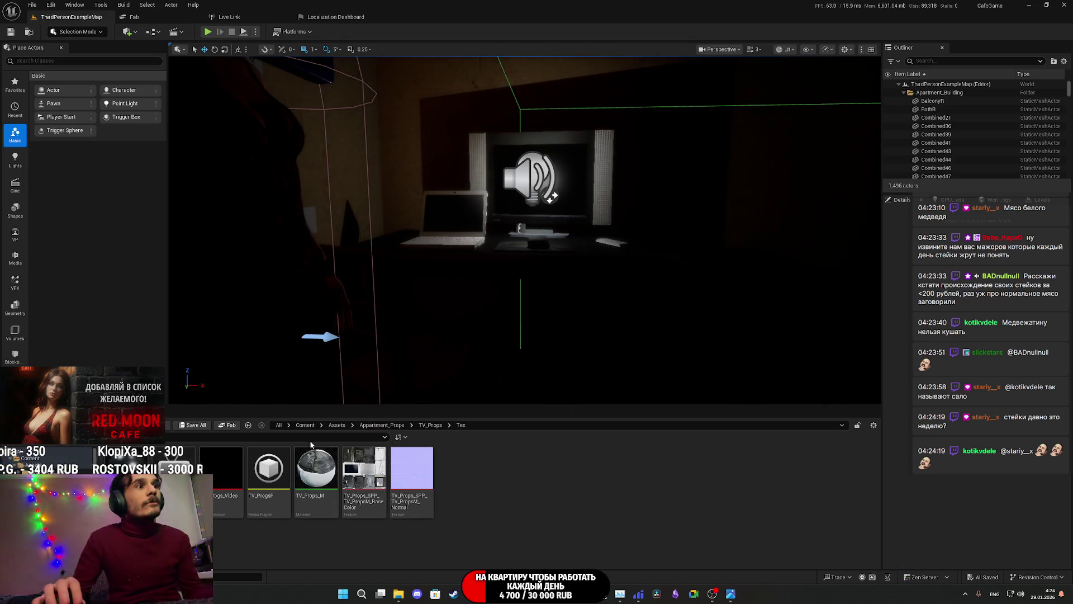
left_click(305, 425)
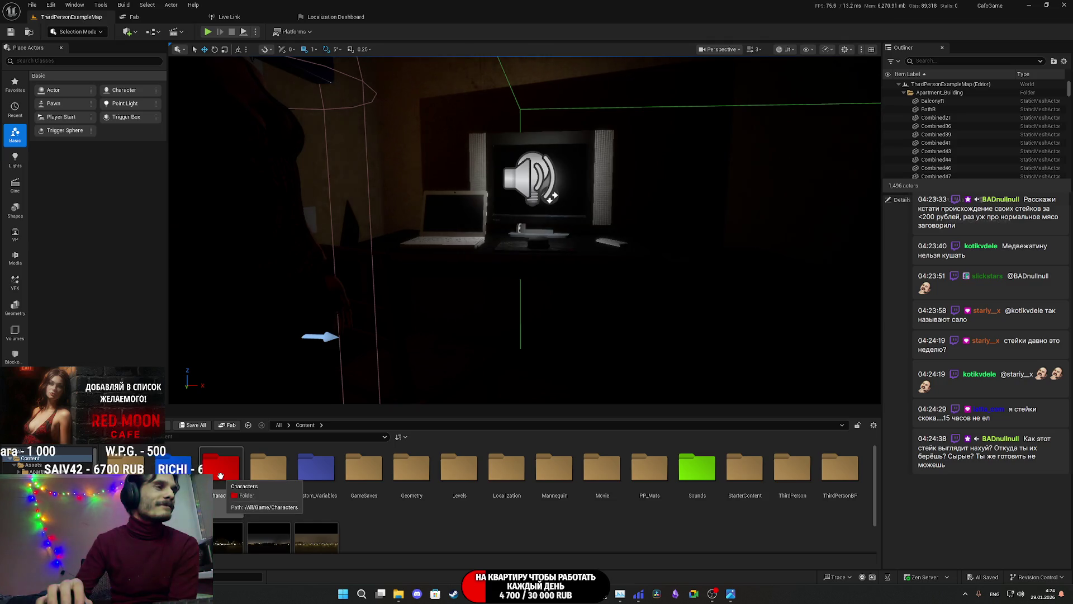
Step: Import W_Coat_BC into Characters/GL_Woman/Tex, then open the Mats folder and select CoatM
double_click(225, 476)
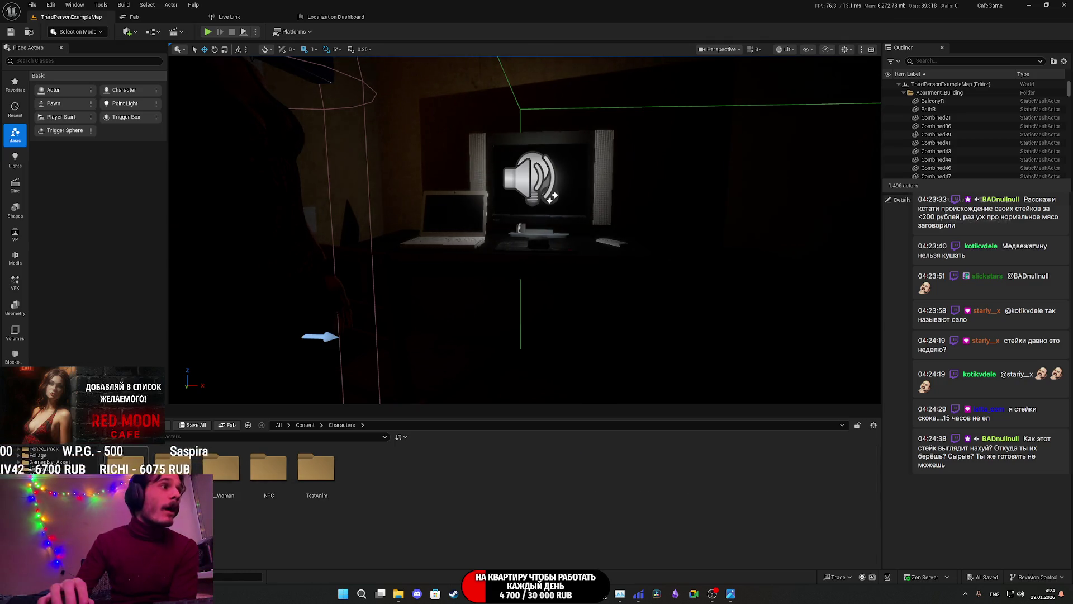
double_click(223, 475)
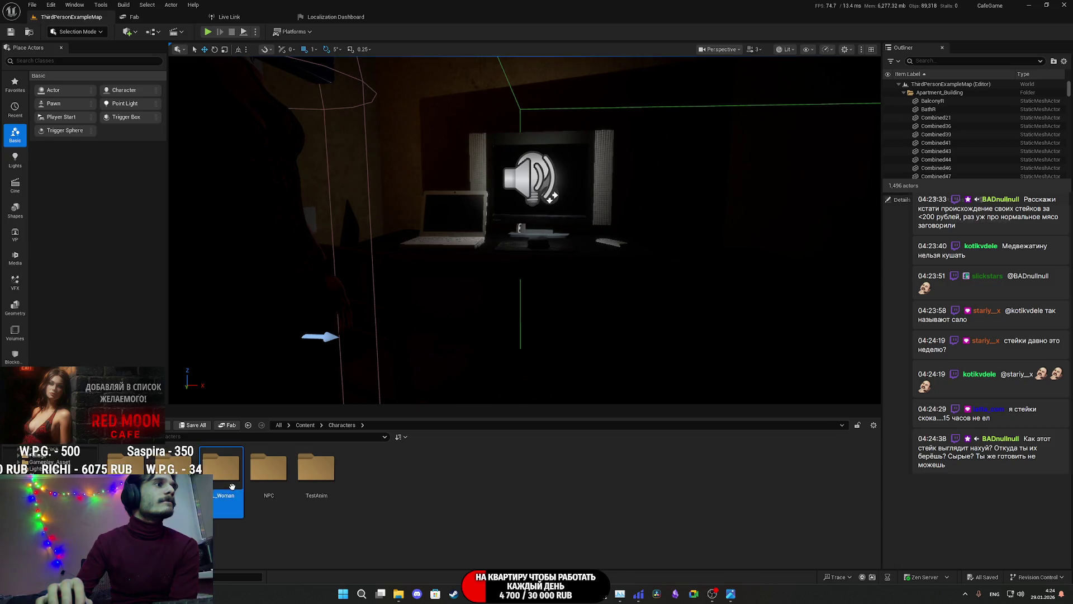
double_click(269, 472)
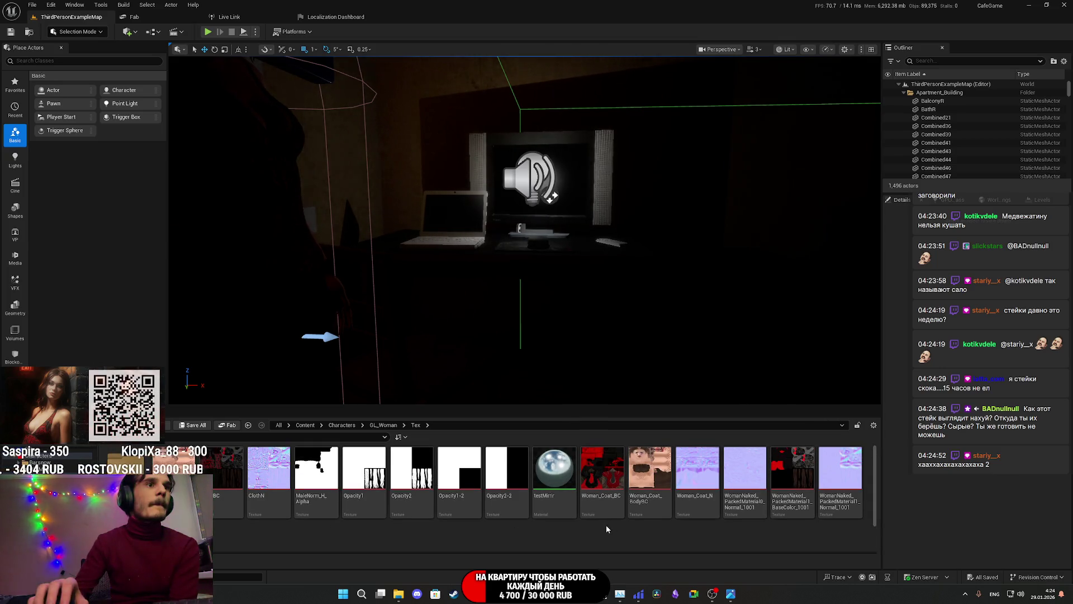
left_click(399, 594)
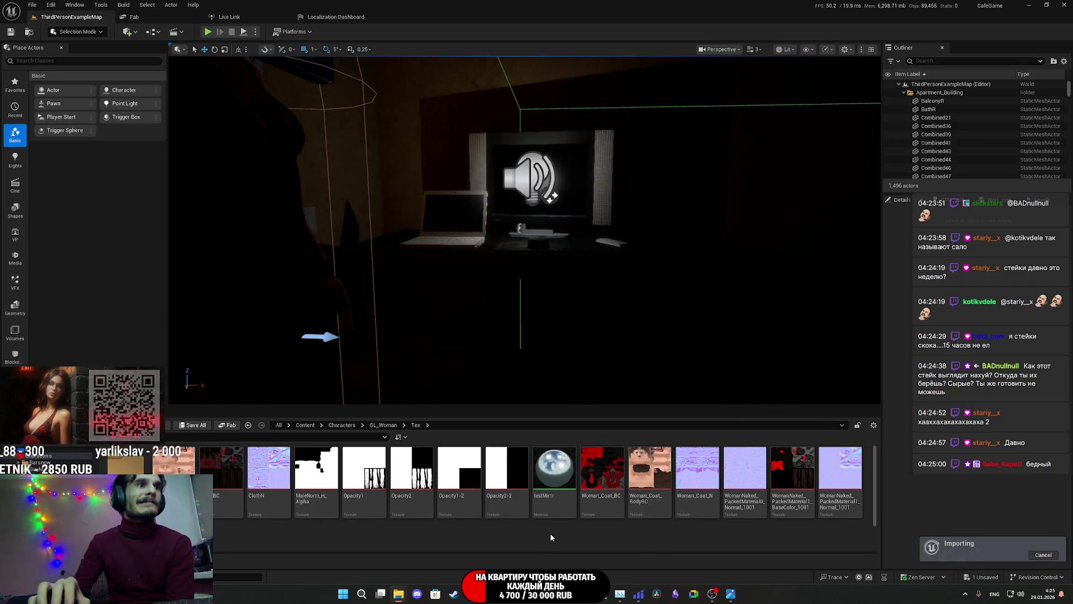
double_click(184, 470)
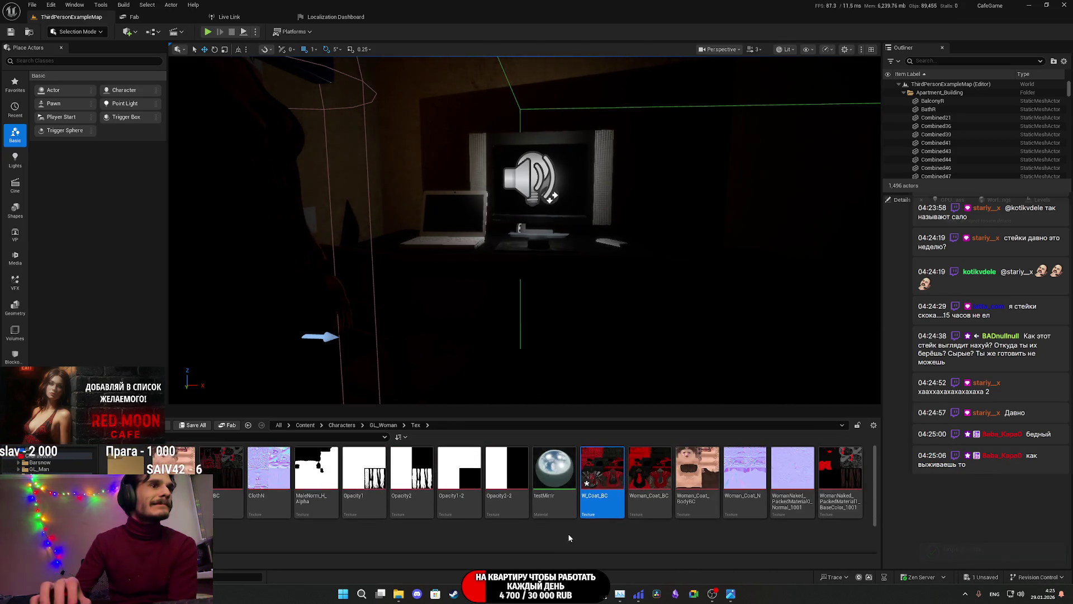
double_click(184, 470)
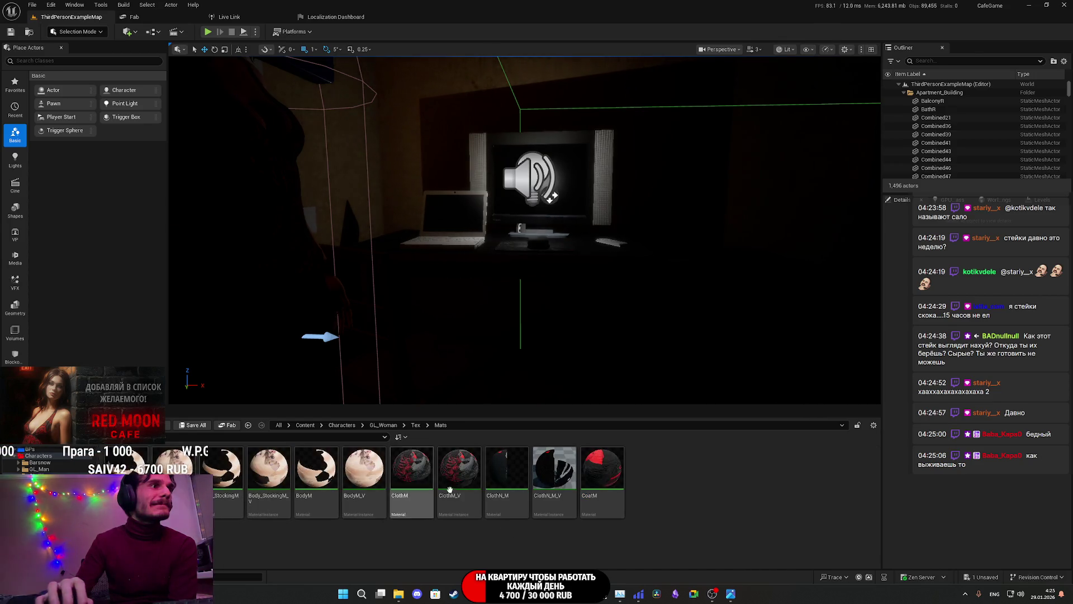
left_click(605, 471)
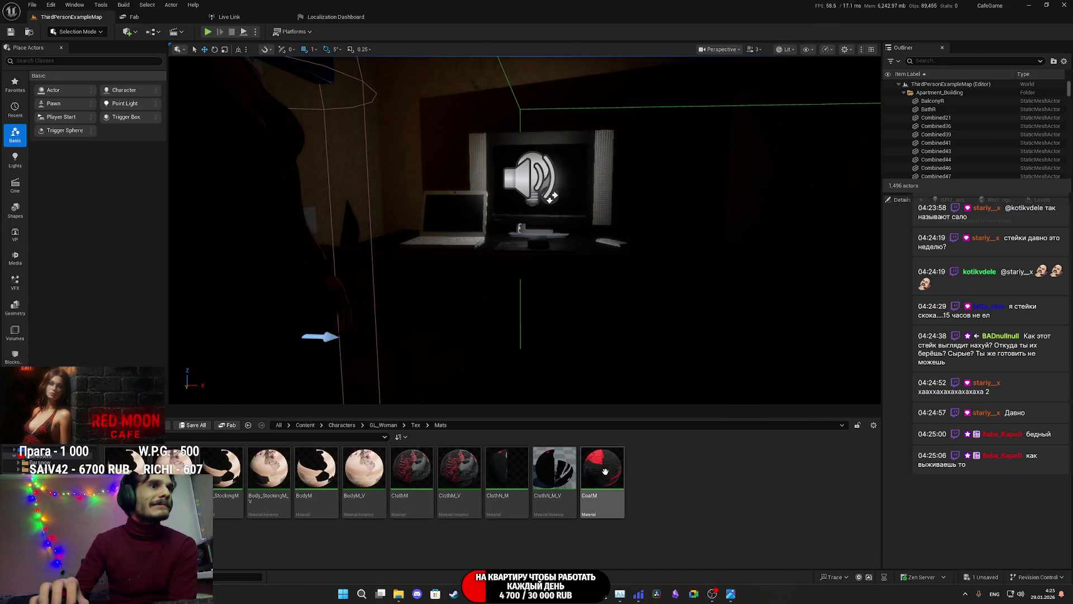
Step: Open CoatM in the Material Editor, select its base colour Texture Sample, and restore the window
double_click(606, 472)
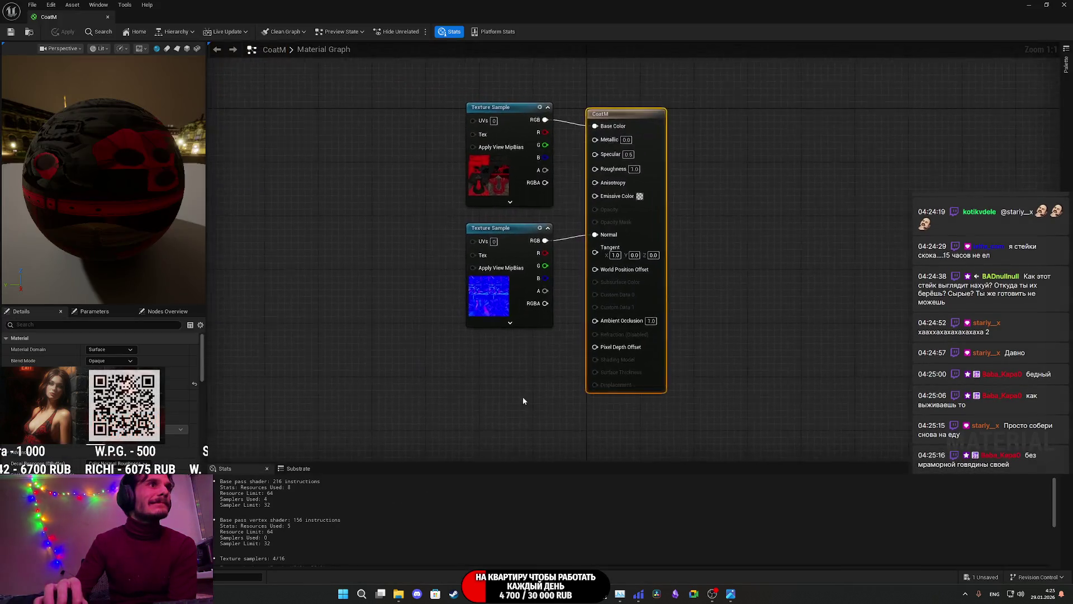
left_click(502, 193)
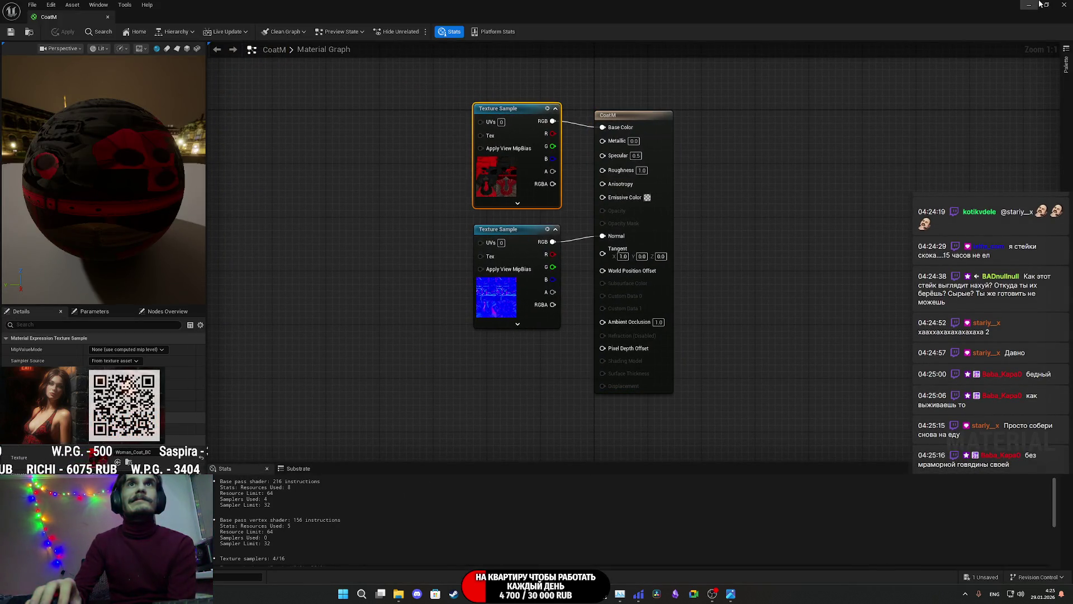
left_click(1047, 4)
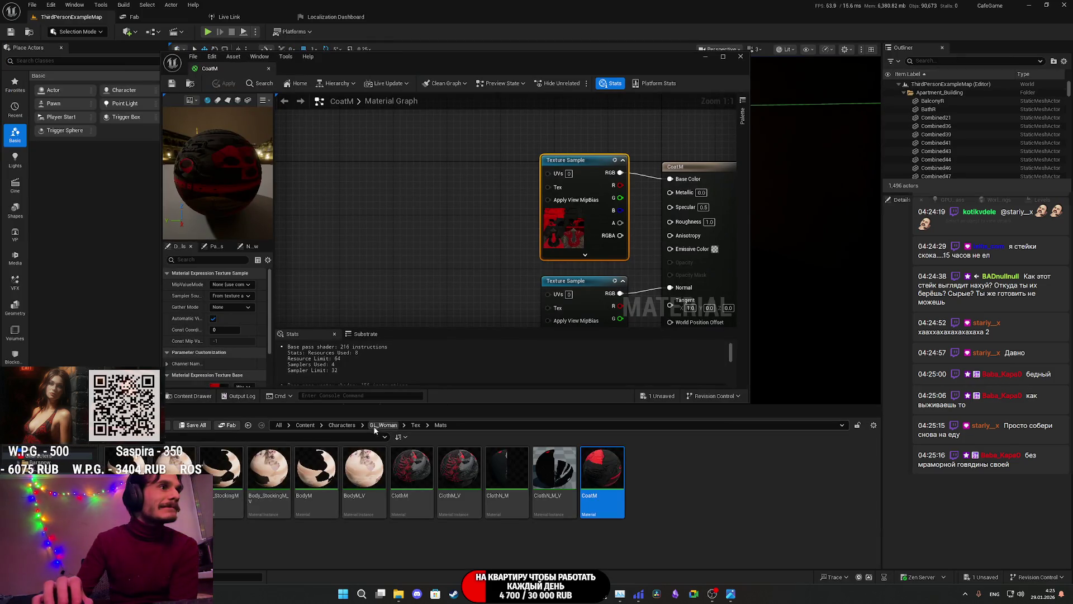
left_click(416, 425)
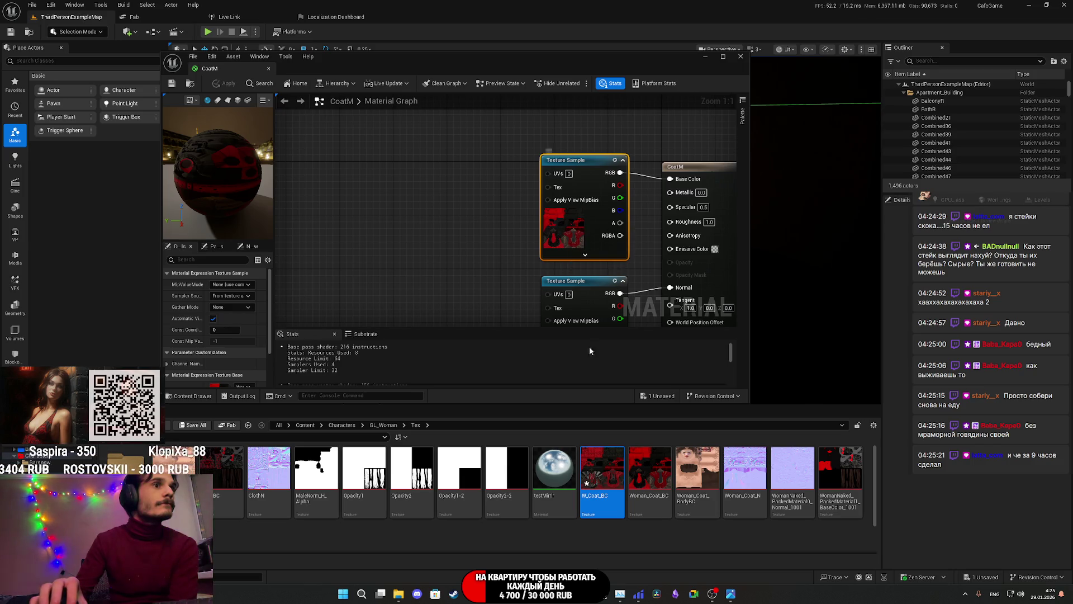
Step: Set W_Coat_BC's Texture Group to 8 Bit Data, enable sRGB, and save the texture
double_click(603, 467)
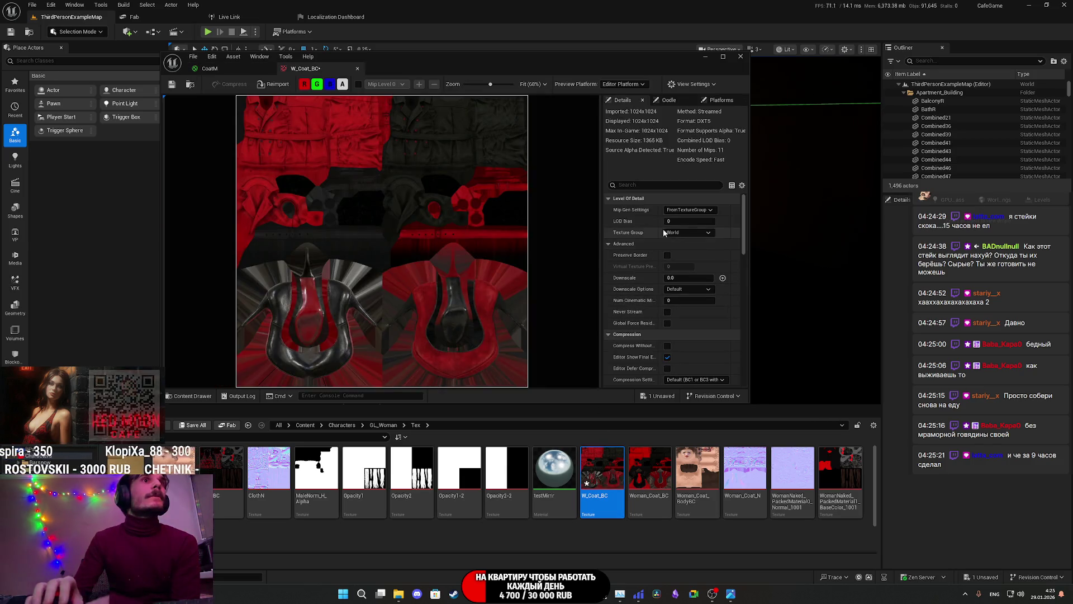
left_click(691, 233)
scroll(690, 357, "down", 5)
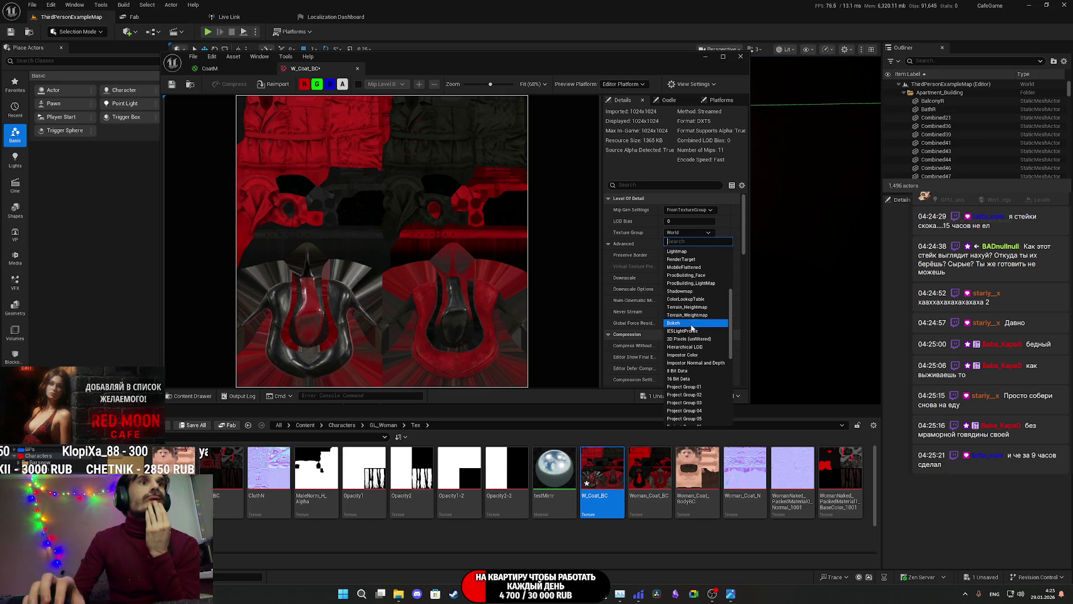
left_click(688, 372)
scroll(652, 288, "down", 3)
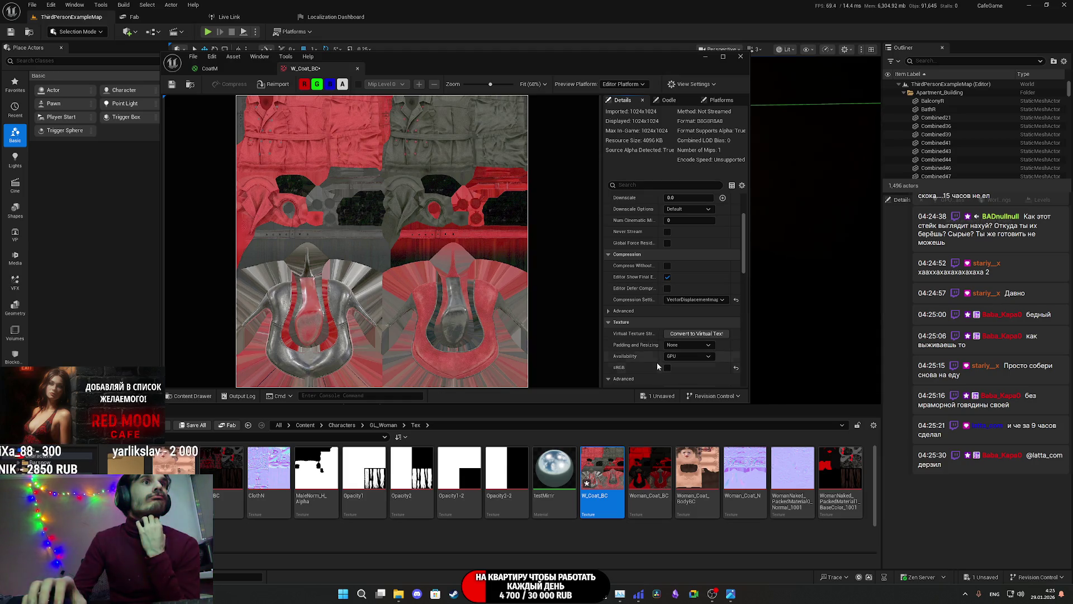
left_click(668, 367)
left_click(171, 84)
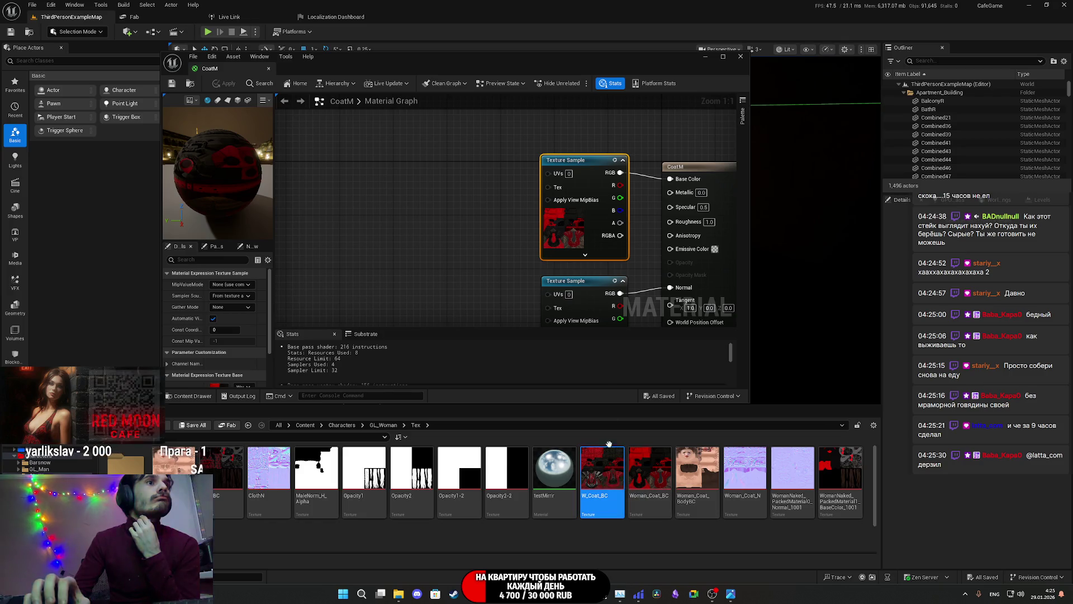
Step: Make W_Coat_BC CoatM's base colour texture, save the material, and close the Material Editor
scroll(190, 358, "down", 3)
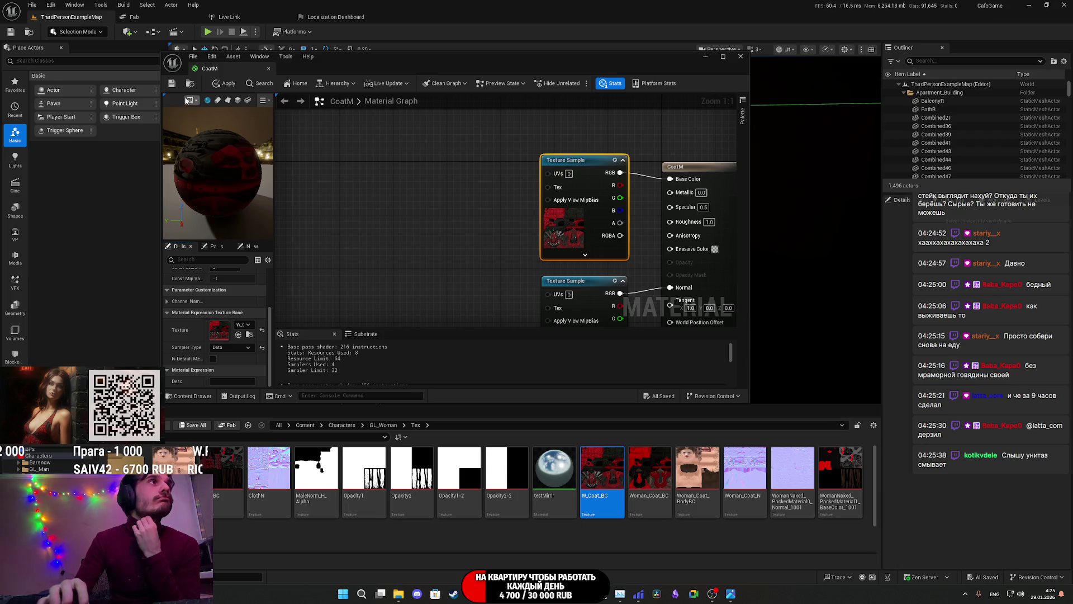
left_click(172, 84)
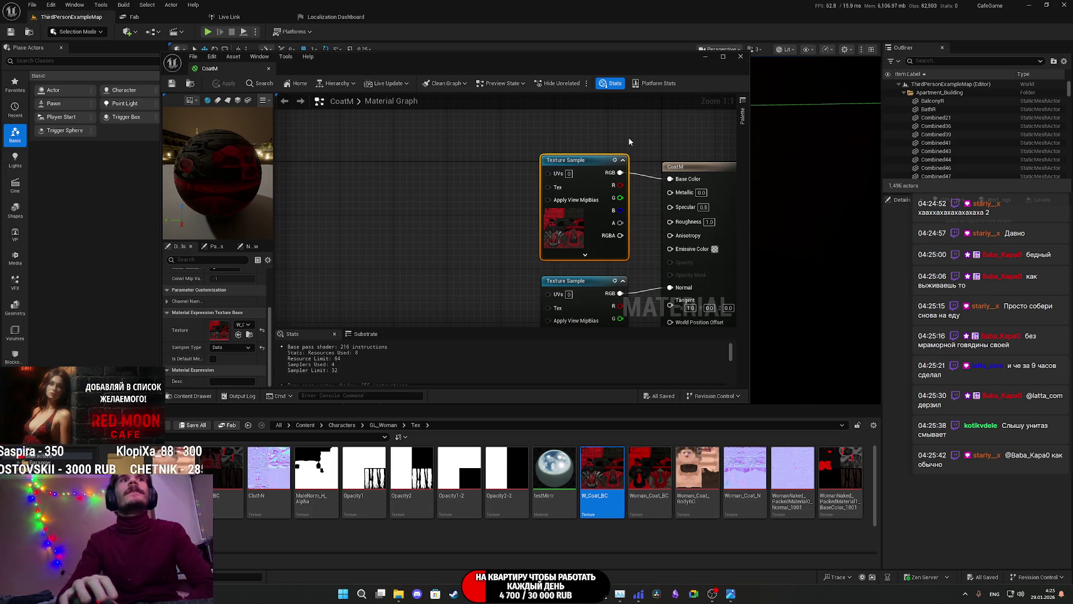
left_click(742, 57)
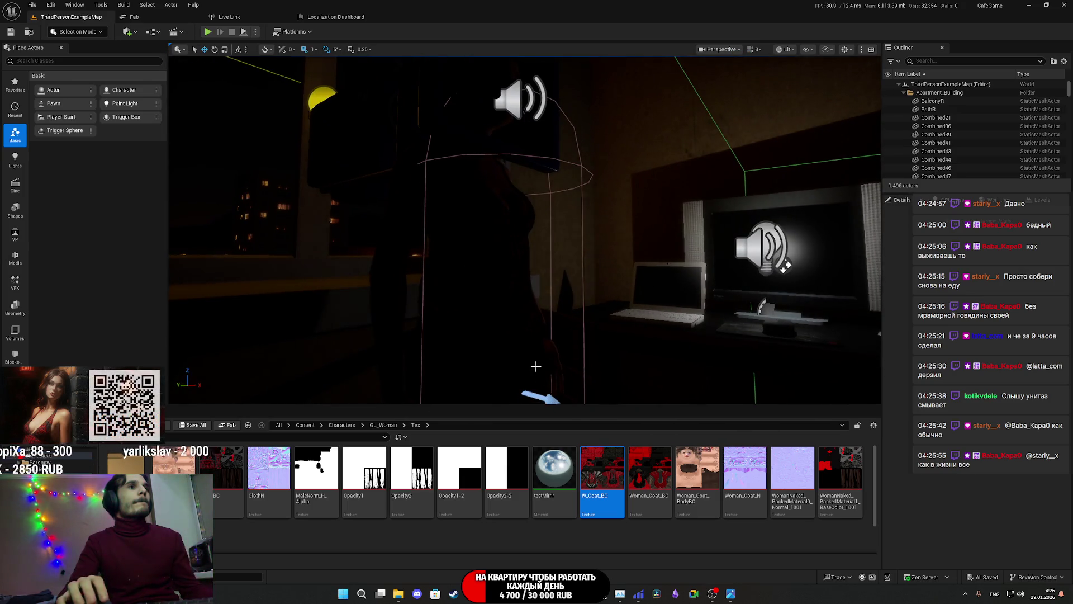
Step: Place the WomanCoatM mesh from GL_Woman/Mesh into the room and start a Play session with Alt+P
left_click(384, 426)
mouse_move(498, 292)
left_mouse_down()
mouse_move(512, 346)
mouse_move(487, 174)
mouse_move(471, 136)
left_mouse_up()
double_click(221, 467)
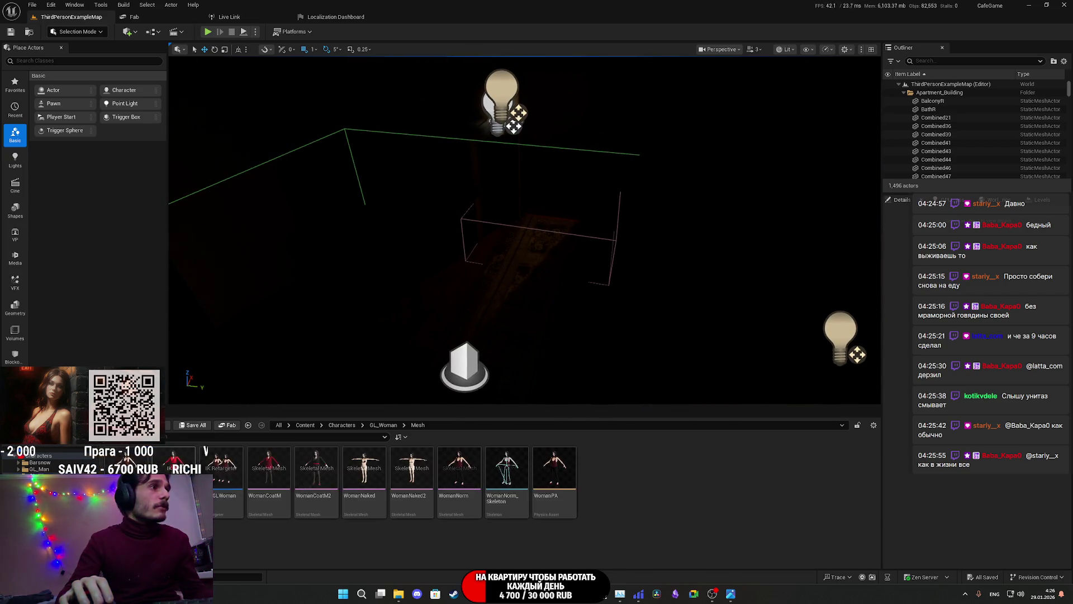
mouse_move(266, 471)
left_mouse_down()
mouse_move(494, 285)
mouse_move(574, 280)
left_mouse_up()
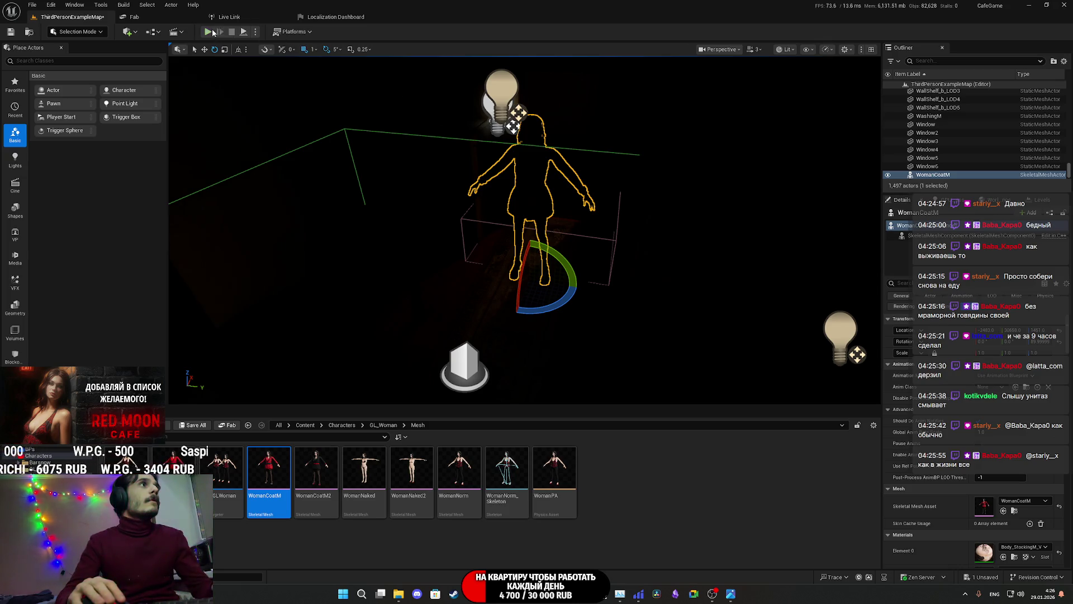
key("alt+p")
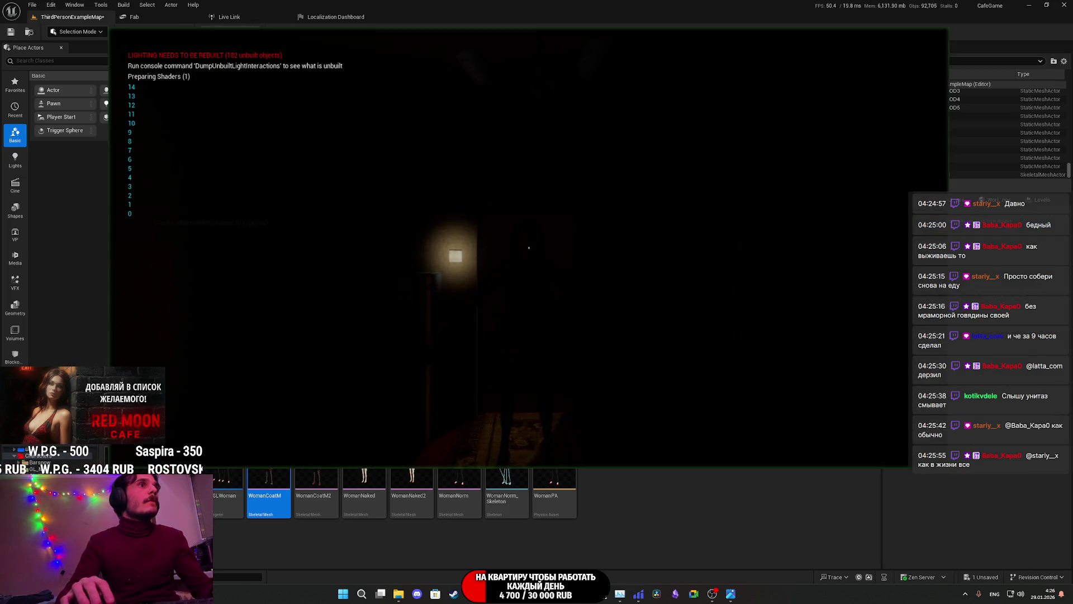
Step: In play mode, switch on the toilet light, walk up to the woman in red, then stop playing
key("F11")
key("w")
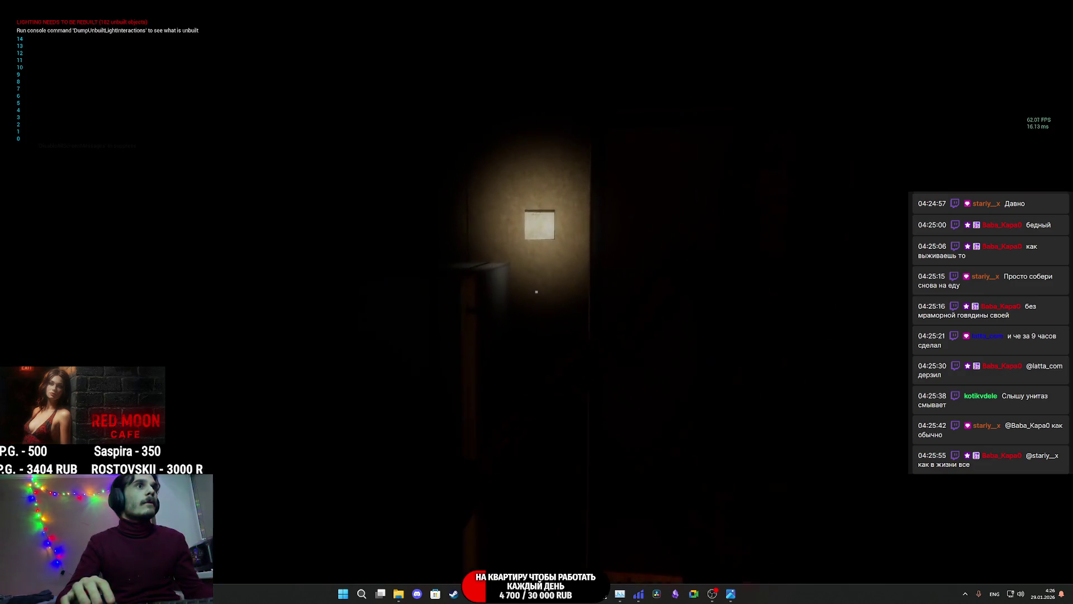
key("e")
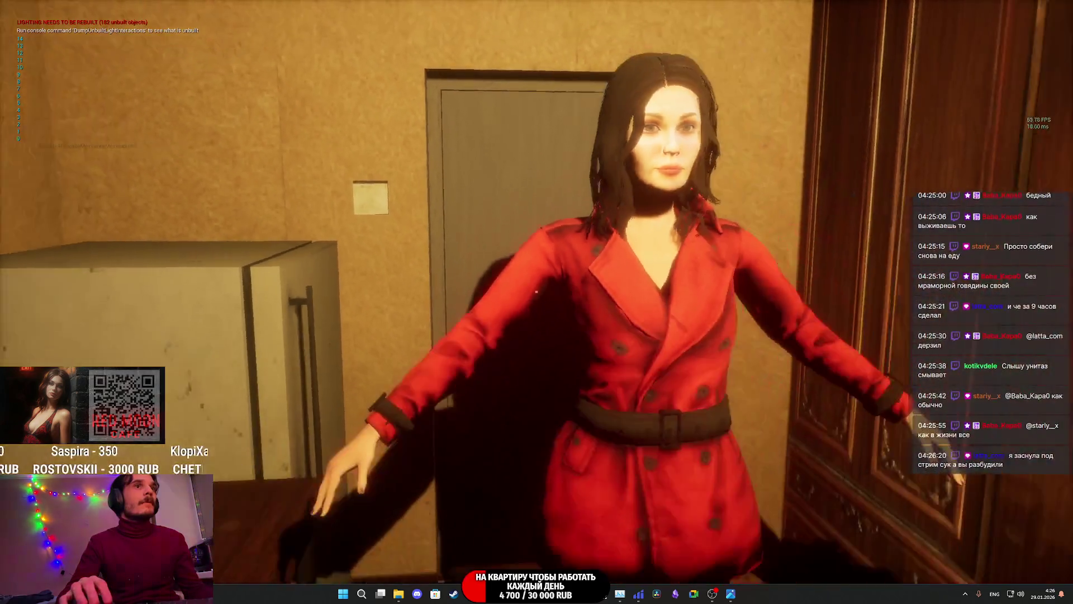
key("w")
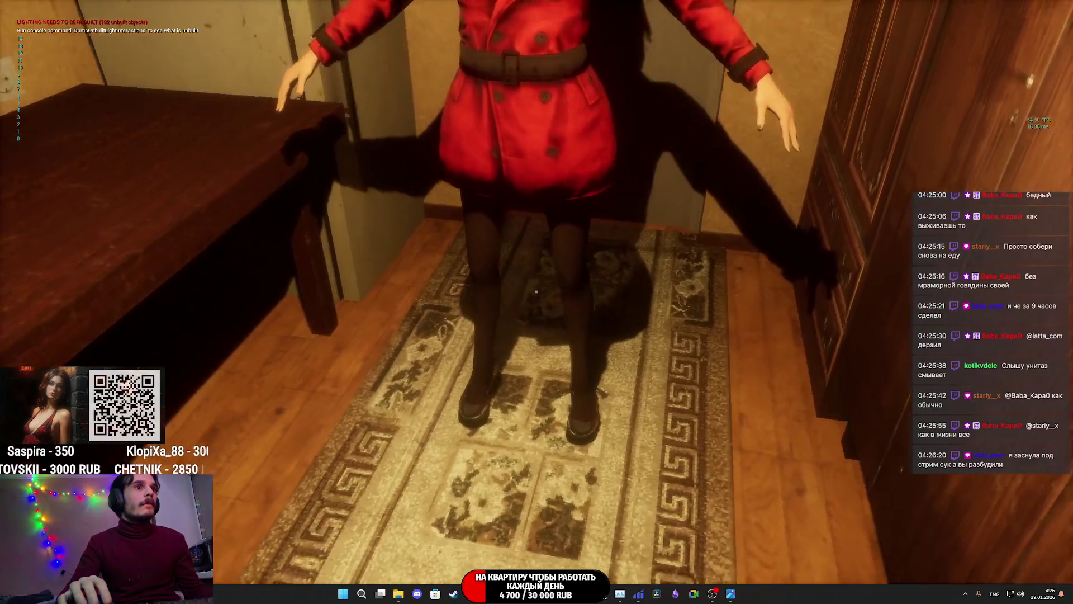
key("w")
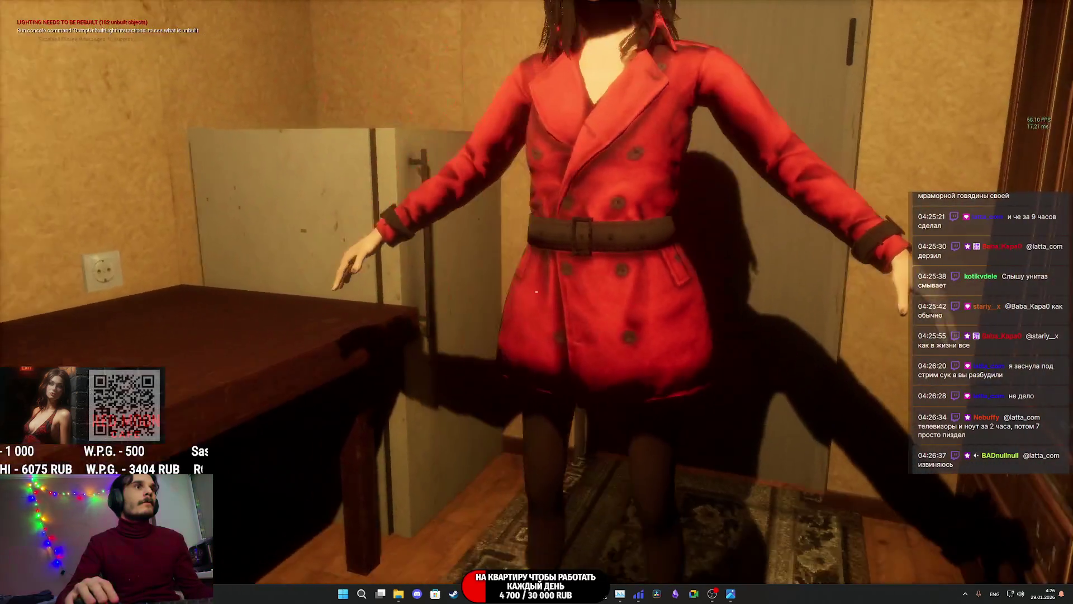
key("Escape")
key("F11")
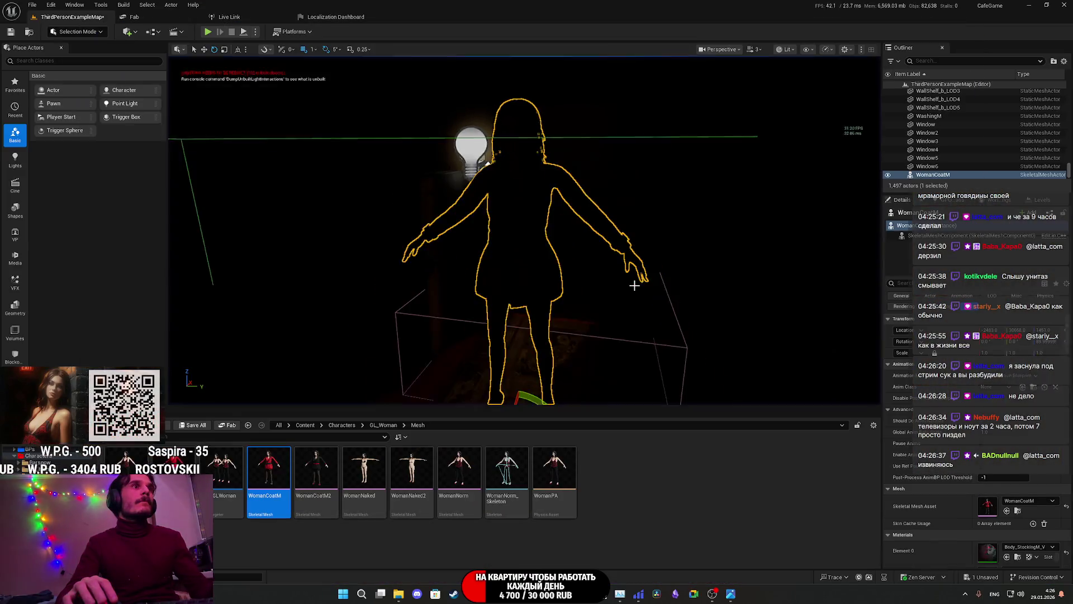
Step: Switch the viewport to Unlit and move WomanCoatM next to the table
left_click(785, 50)
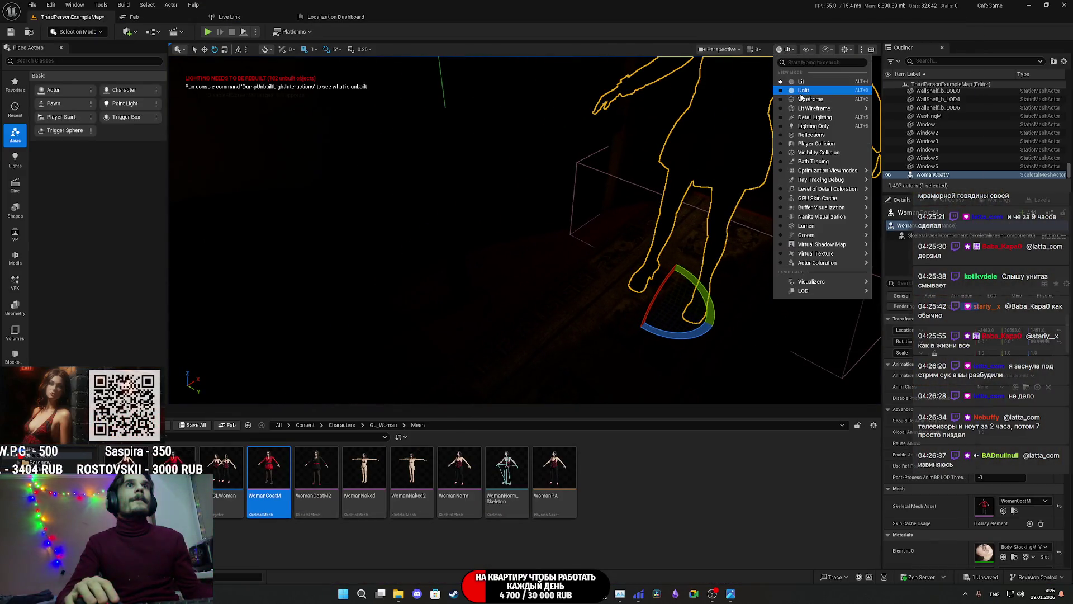
left_click(805, 96)
scroll(696, 185, "down", 2)
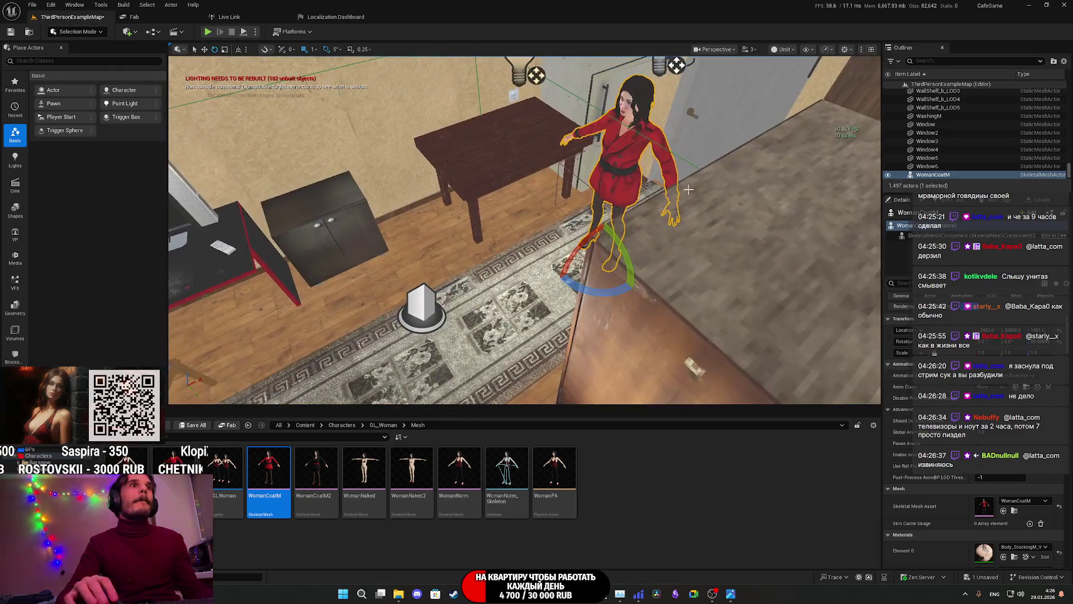
mouse_move(597, 258)
left_mouse_down()
mouse_move(433, 279)
mouse_move(463, 302)
left_mouse_up()
scroll(972, 433, "down", 10)
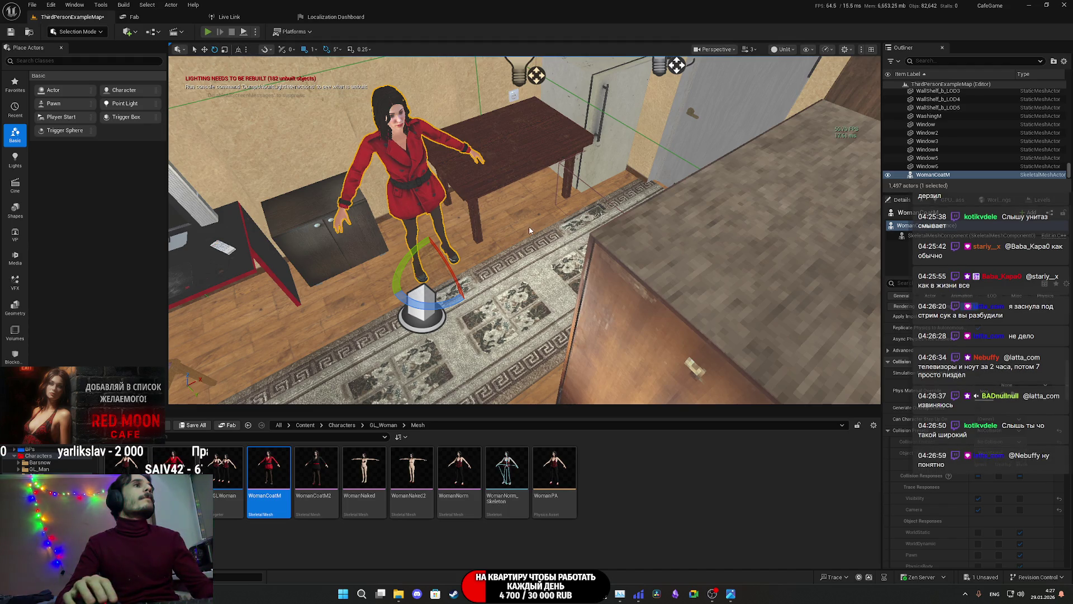
Step: Play-test the level full screen to see the red-coated woman close up, then stop
key("alt+p")
key("F11")
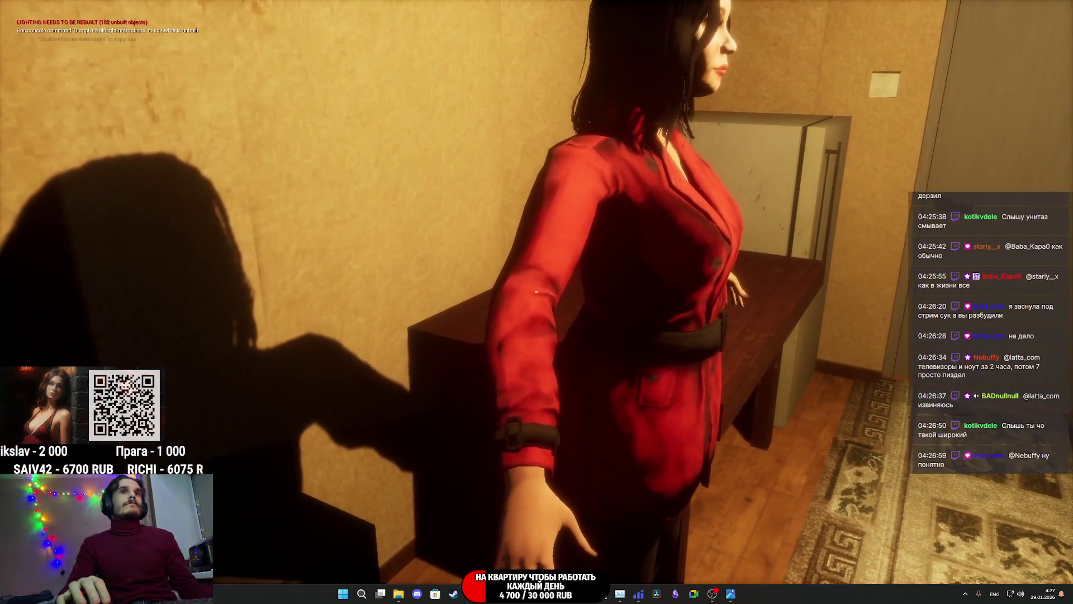
key("Escape")
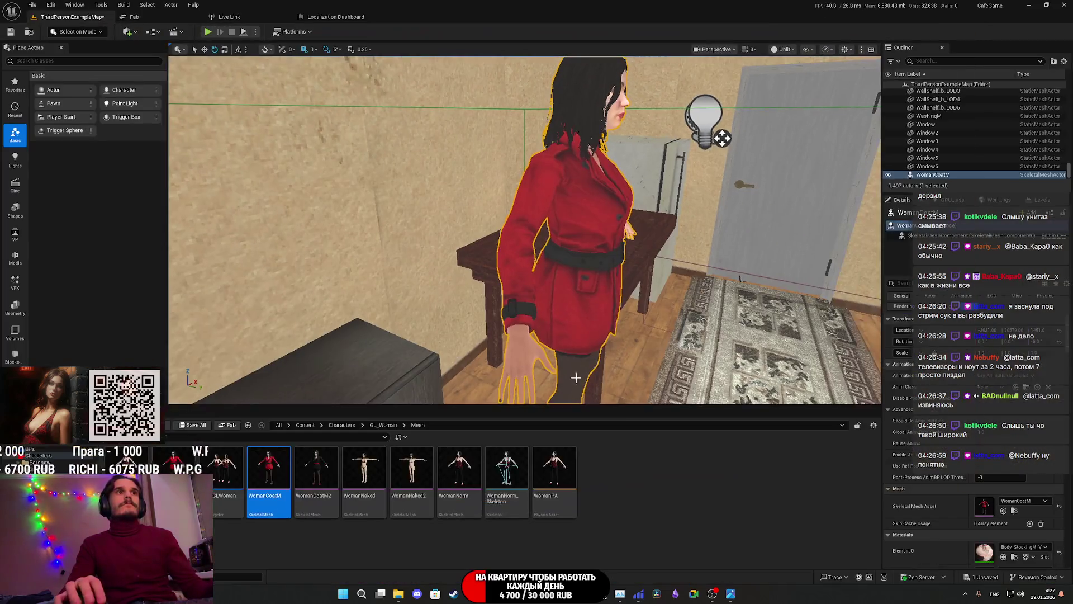
Step: Give the woman the black-coat WomanCoatM2 skeletal mesh, frame her, and start a play test
left_click_drag(324, 473, 918, 475)
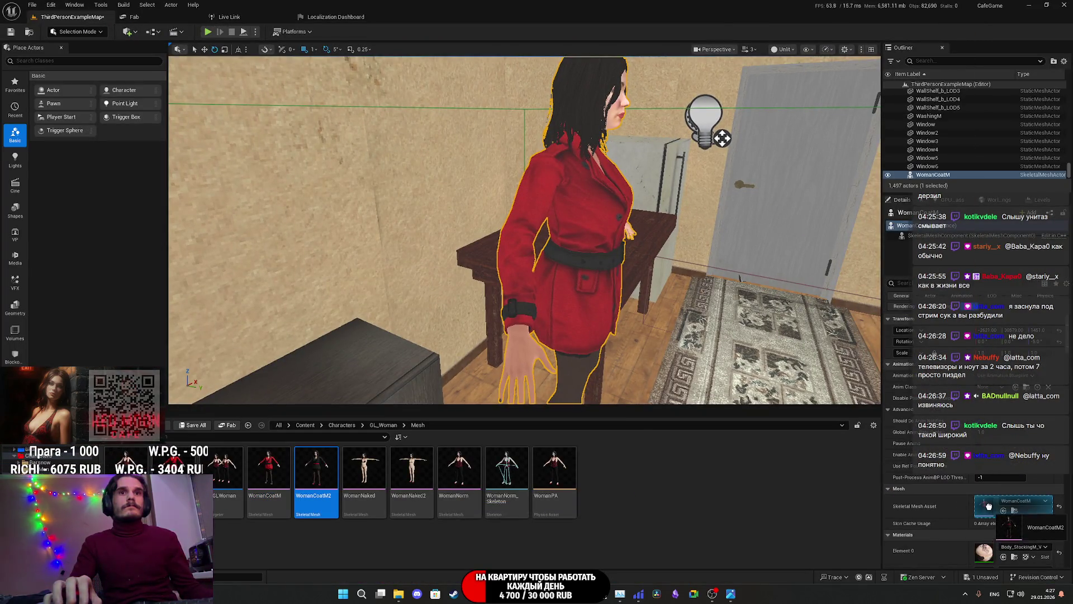
left_click_drag(988, 505, 987, 505)
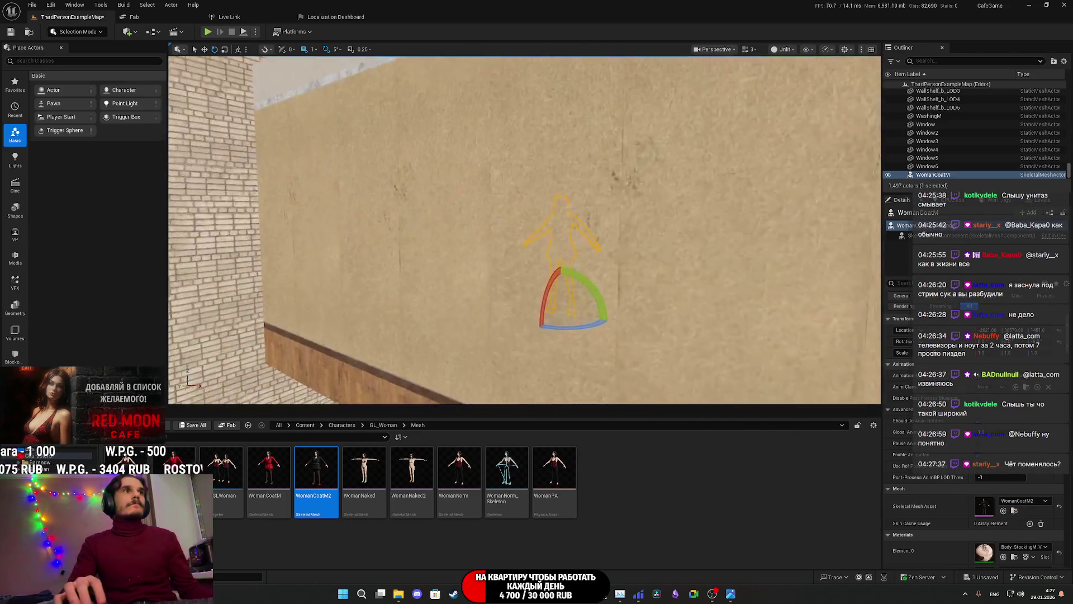
scroll(280, 258, "up", 8)
scroll(280, 258, "down", 4)
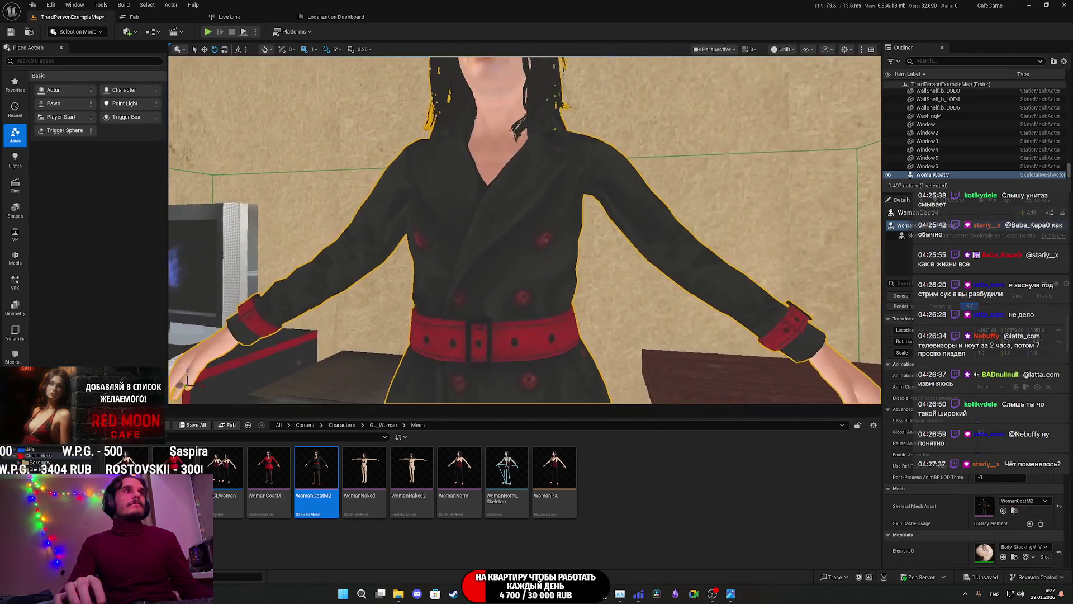
scroll(280, 258, "down", 5)
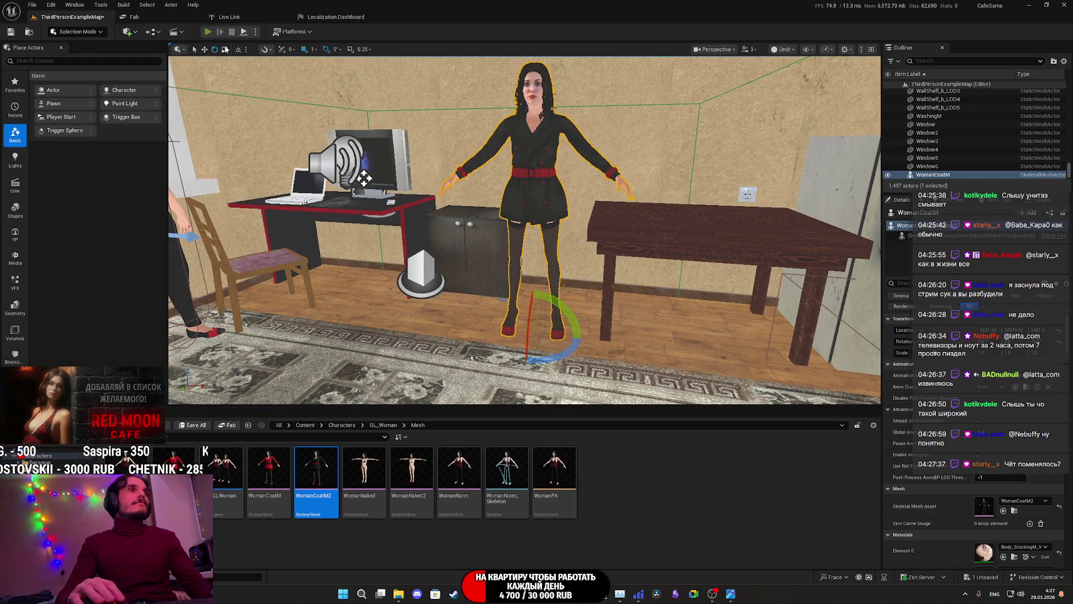
key("alt+p")
key("w")
key("e")
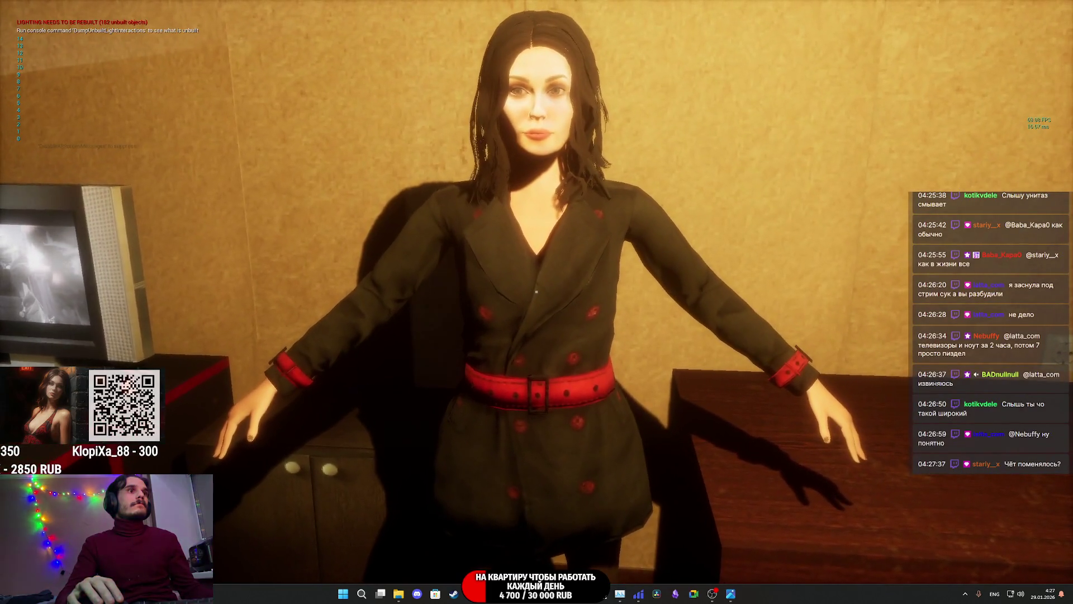
key("w")
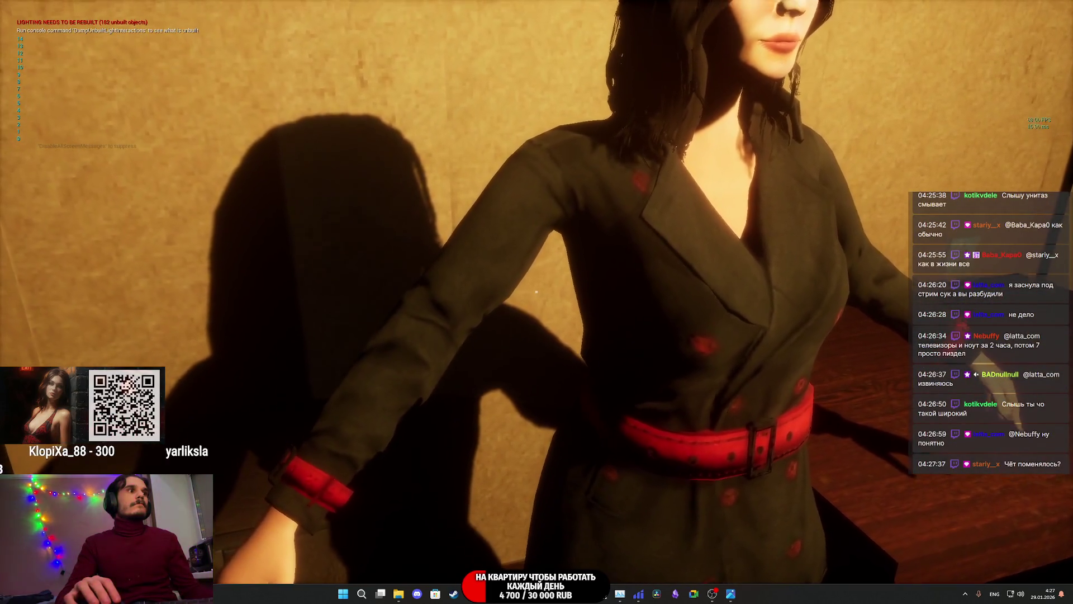
key("s")
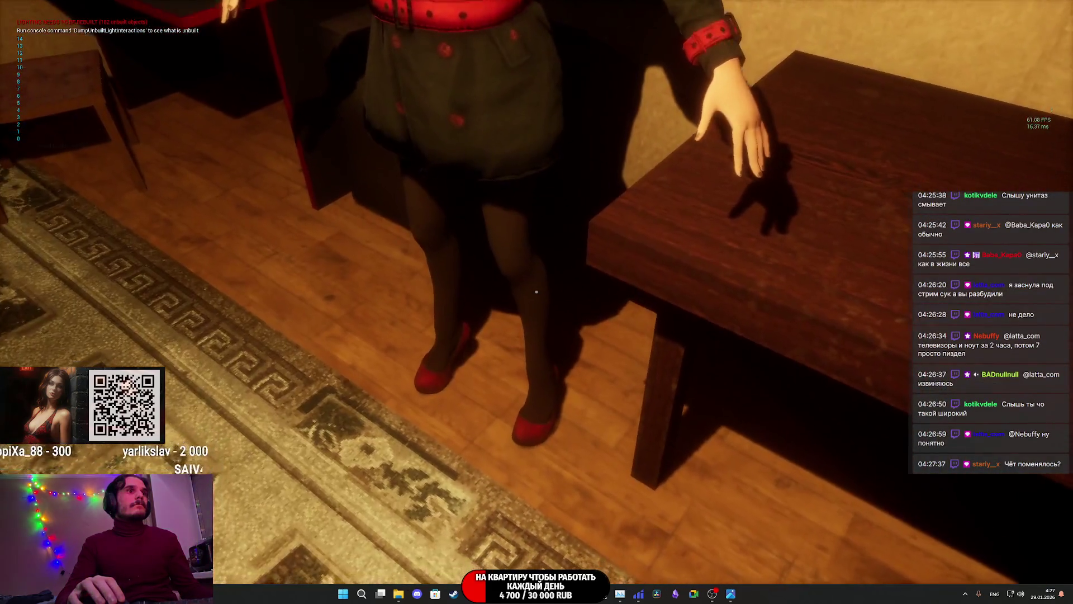
key("s")
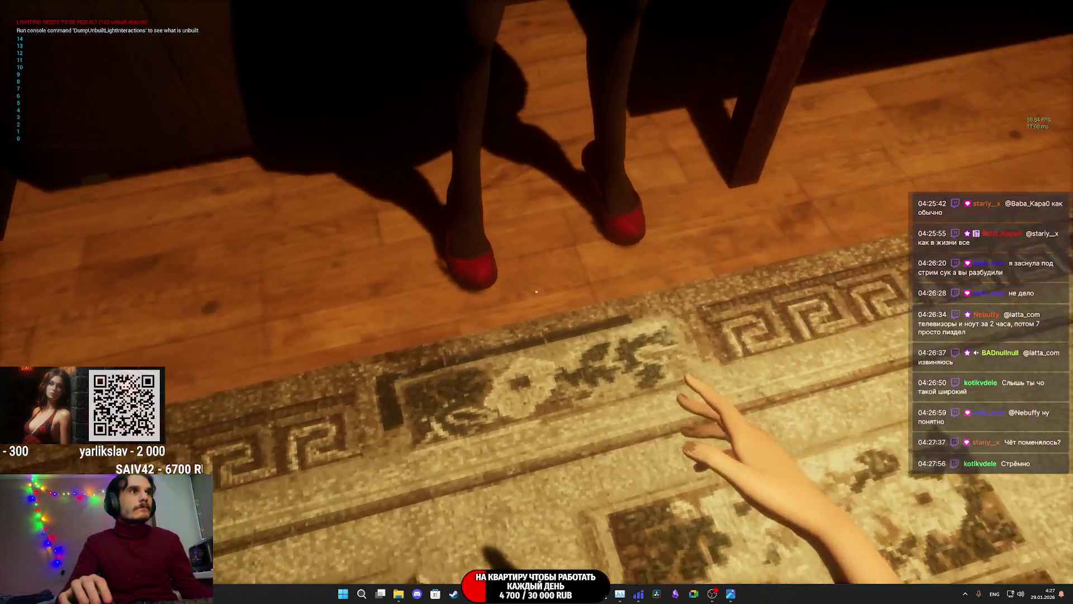
key("w")
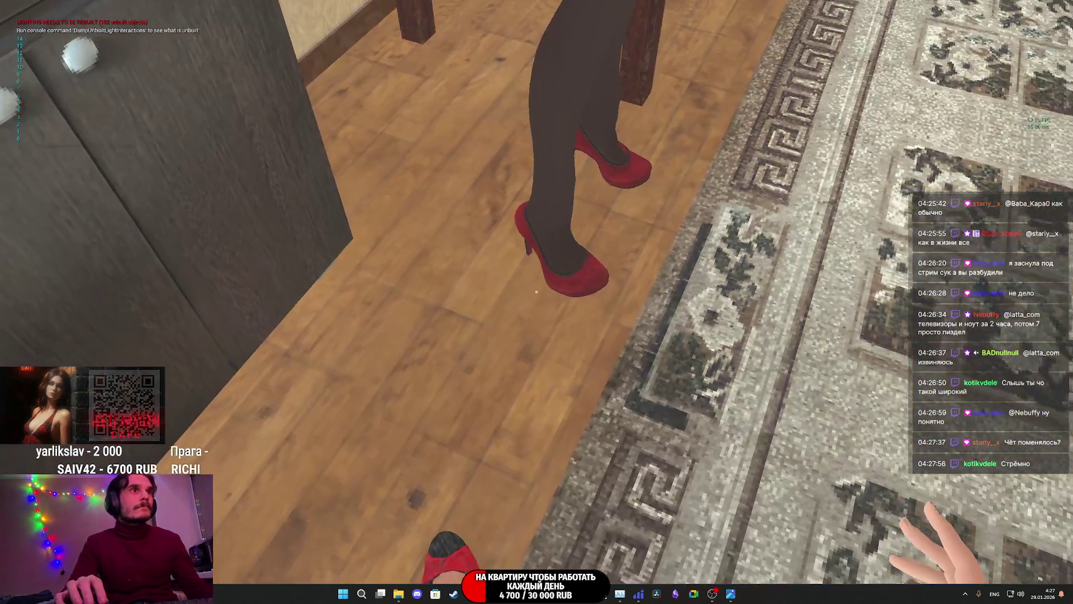
key("w")
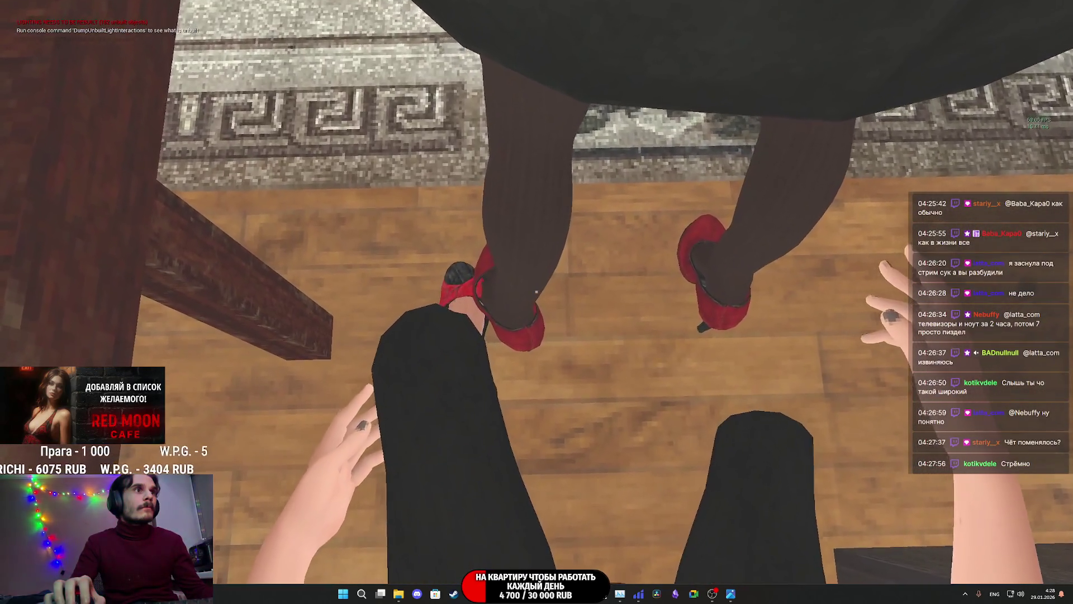
key("s")
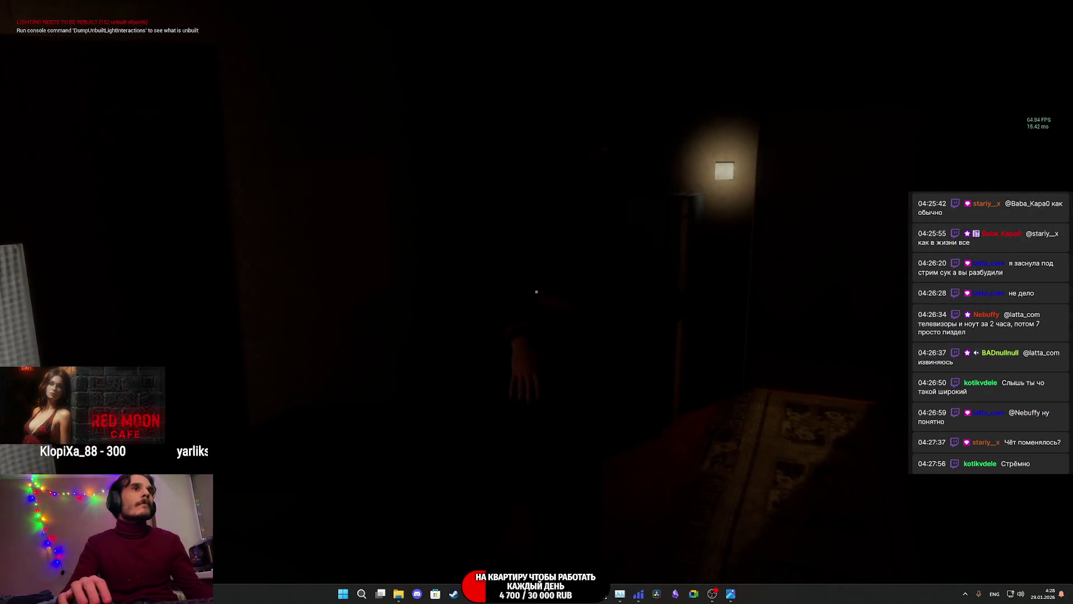
key("Escape")
key("F11")
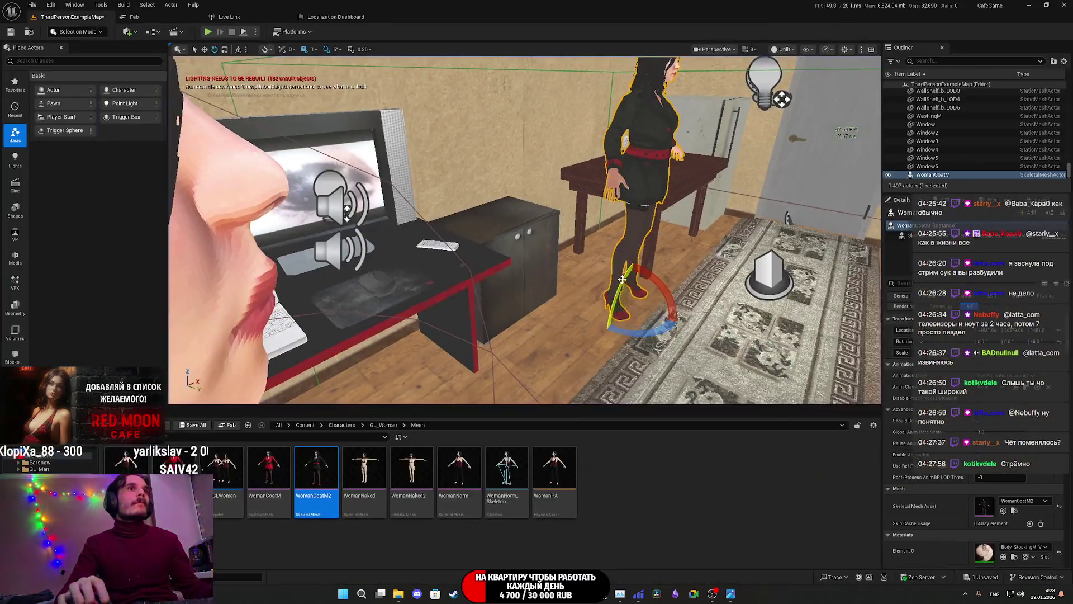
key("f")
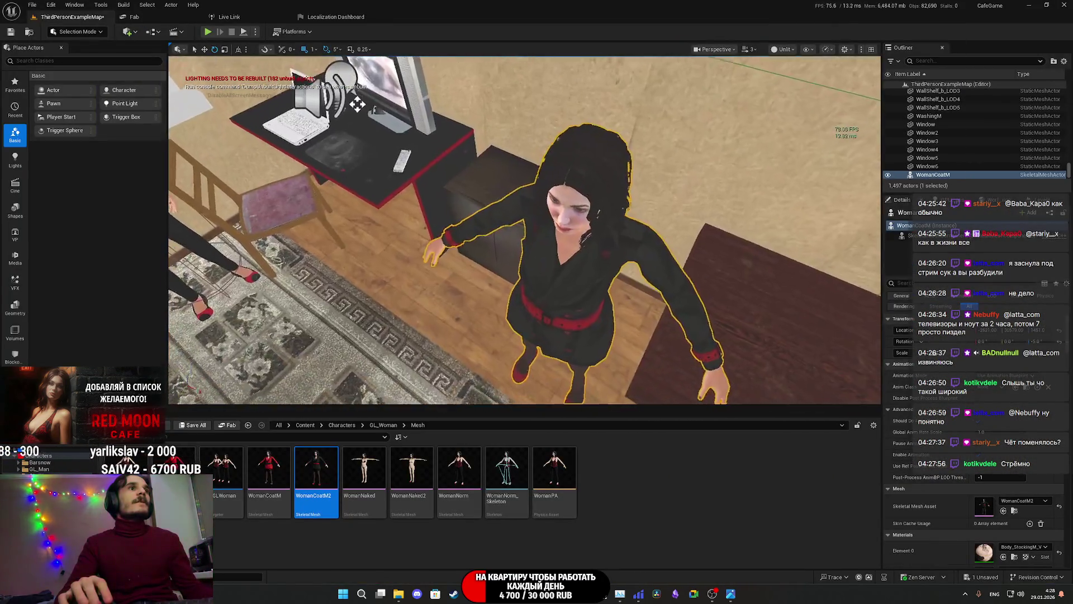
mouse_move(277, 471)
left_mouse_down()
mouse_move(1002, 474)
mouse_move(982, 506)
left_mouse_up()
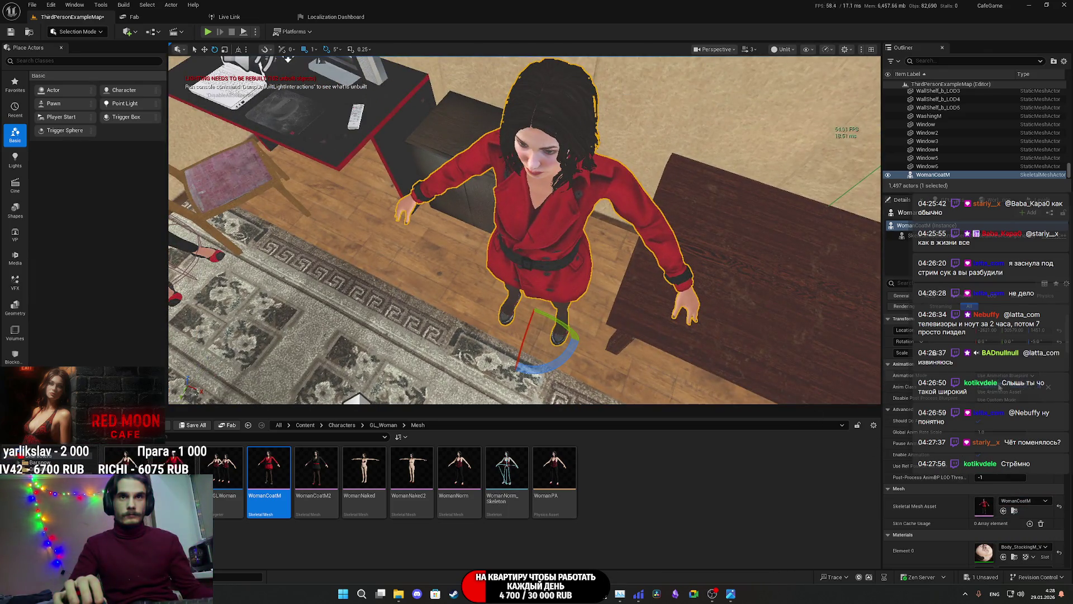
Step: Set the woman's Animation Mode to Use Animation Asset playing Chair_Sit1
left_click(1004, 400)
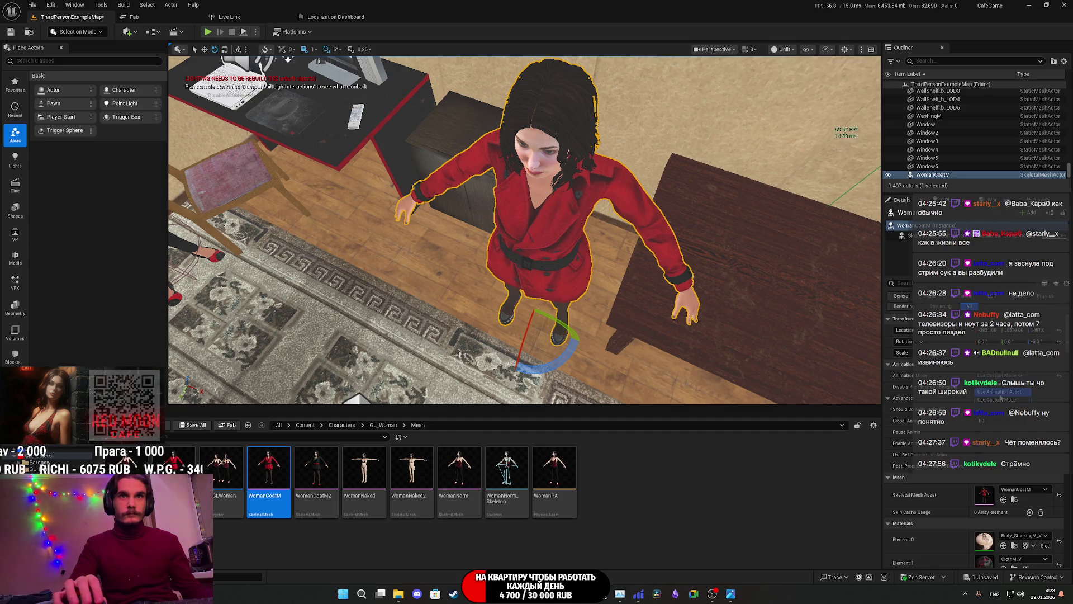
left_click(1002, 393)
left_click(1013, 390)
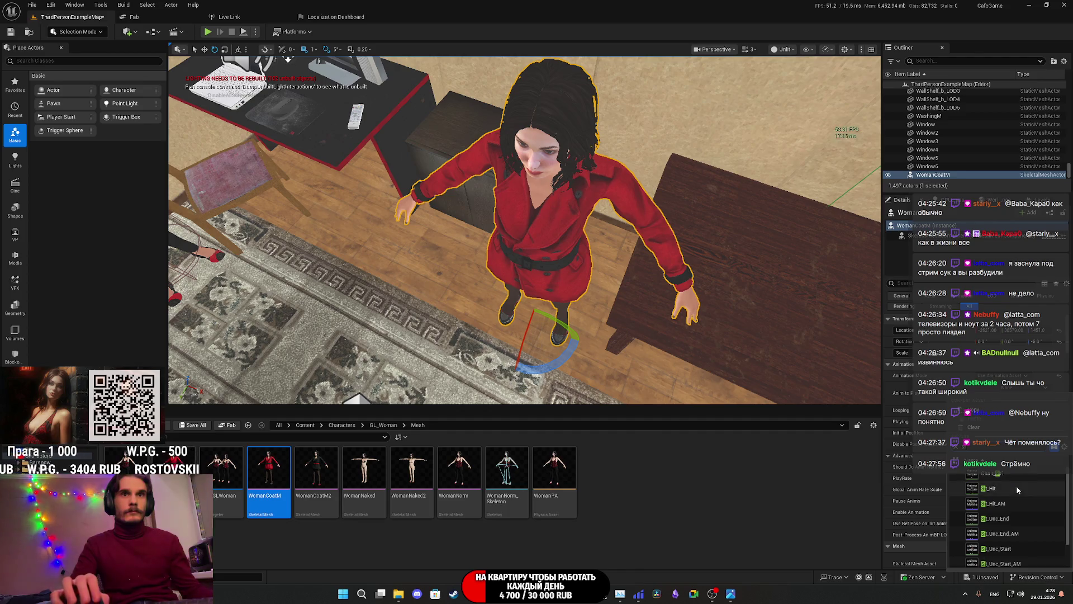
left_click(1008, 475)
left_click_drag(593, 358, 609, 373)
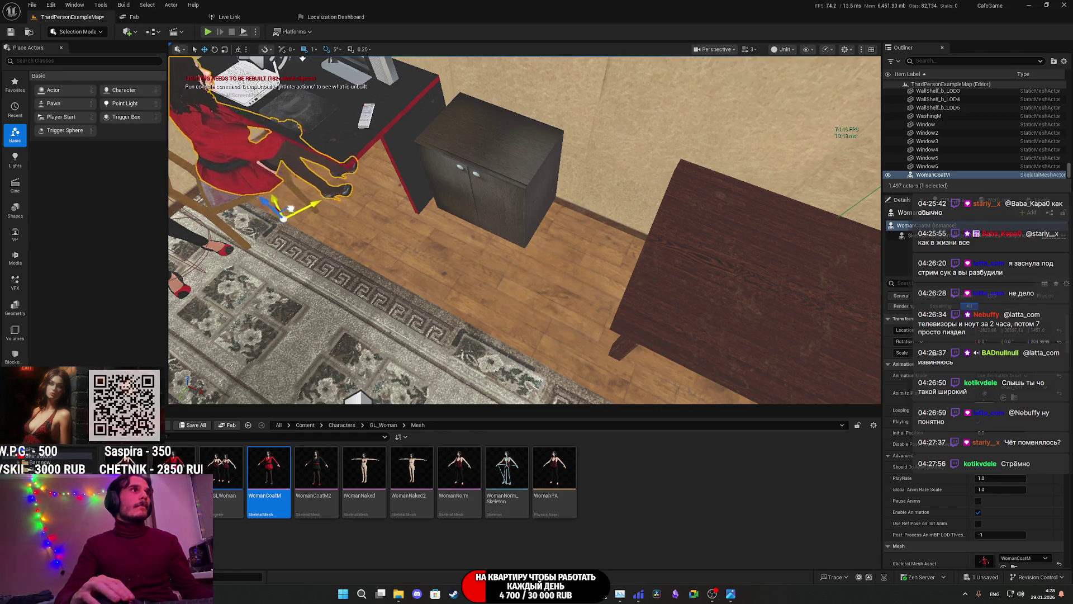
Step: Turn the seated woman 10° toward the laptop on the desk chair, then play-test
mouse_move(295, 215)
left_mouse_down()
mouse_move(369, 246)
mouse_move(442, 230)
left_mouse_up()
scroll(525, 229, "down", 4)
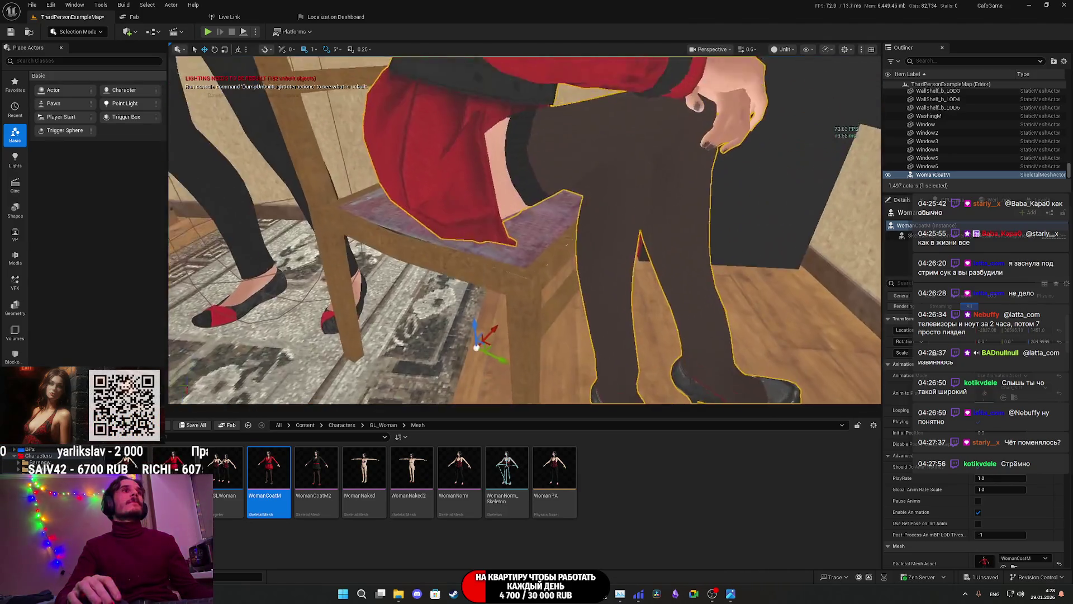
key("e")
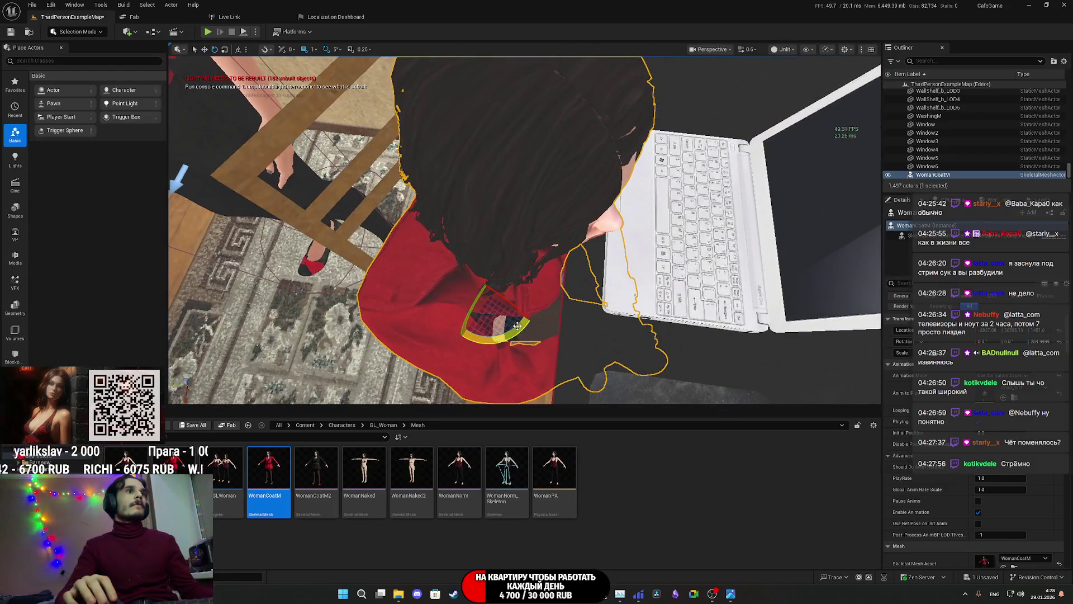
left_click_drag(484, 312, 520, 257)
mouse_move(544, 324)
left_mouse_down()
mouse_move(531, 312)
mouse_move(541, 304)
left_mouse_up()
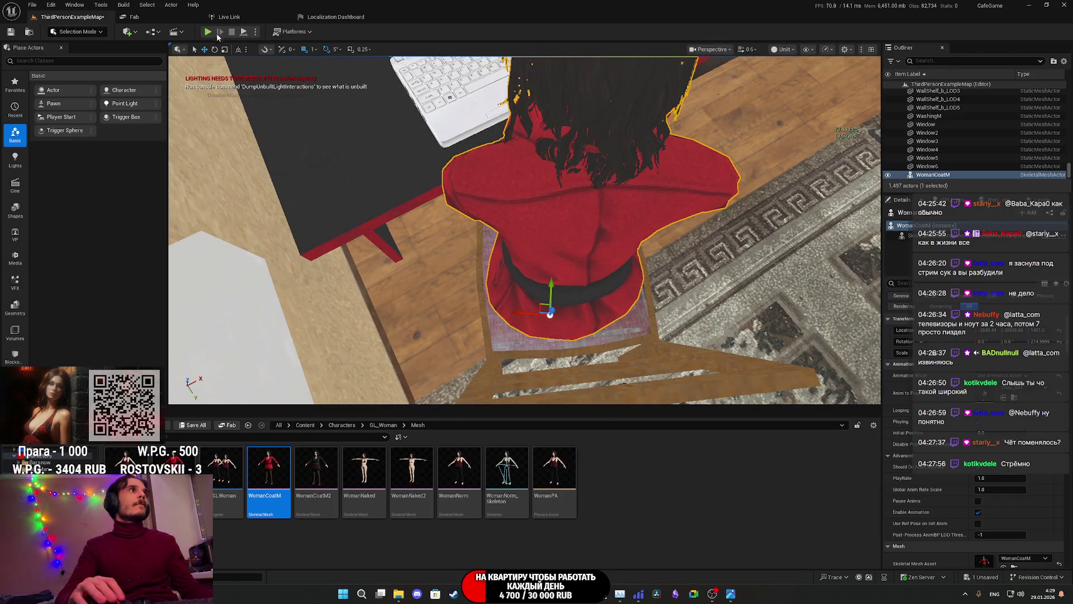
key("alt+p")
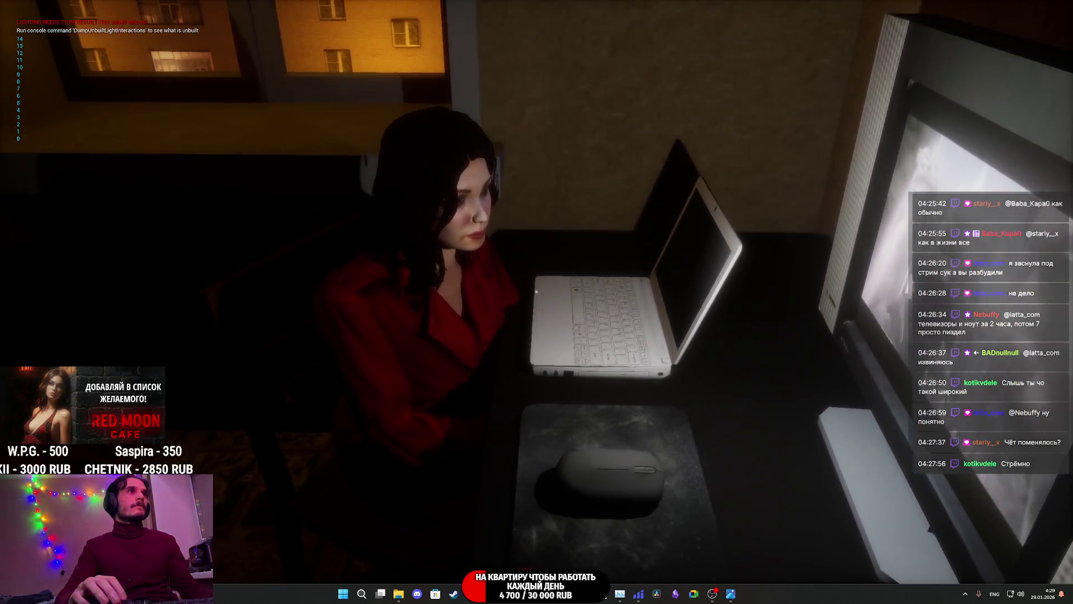
Step: Stop the play test and switch the viewport view mode back to Lit
key("Escape")
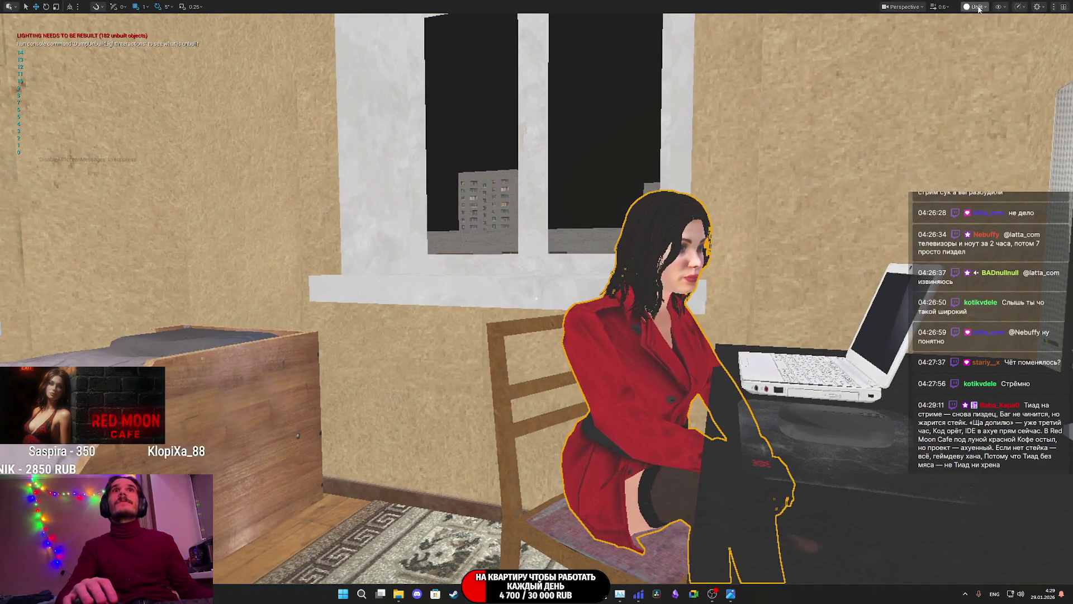
left_click(979, 8)
left_click(984, 34)
Step: Watch the preview, then select the seated woman and leave the immersive viewport with F11
key("alt+p")
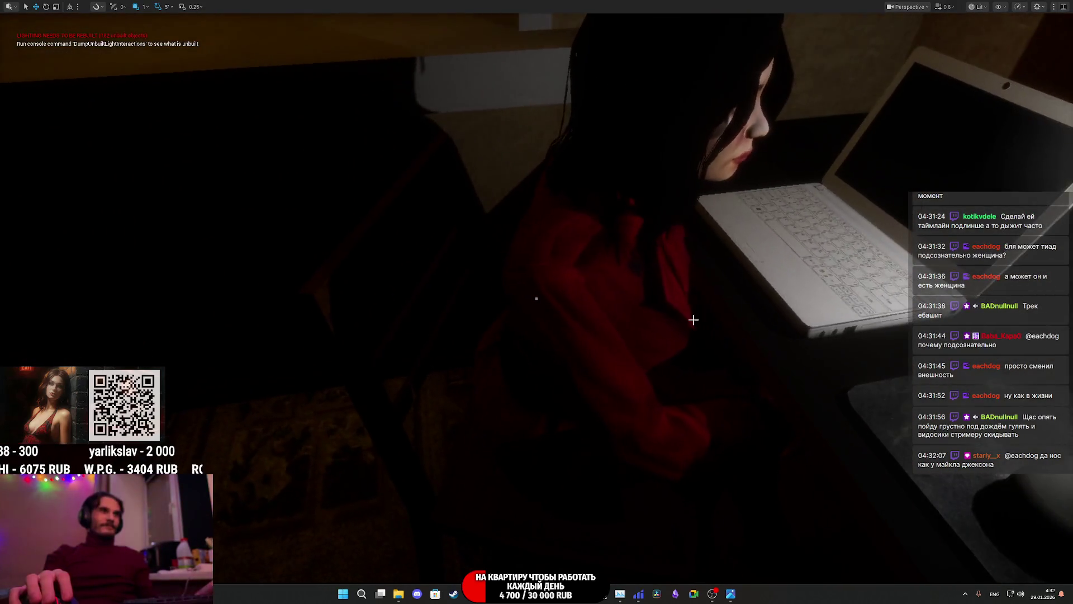
left_click(692, 318)
key("F11")
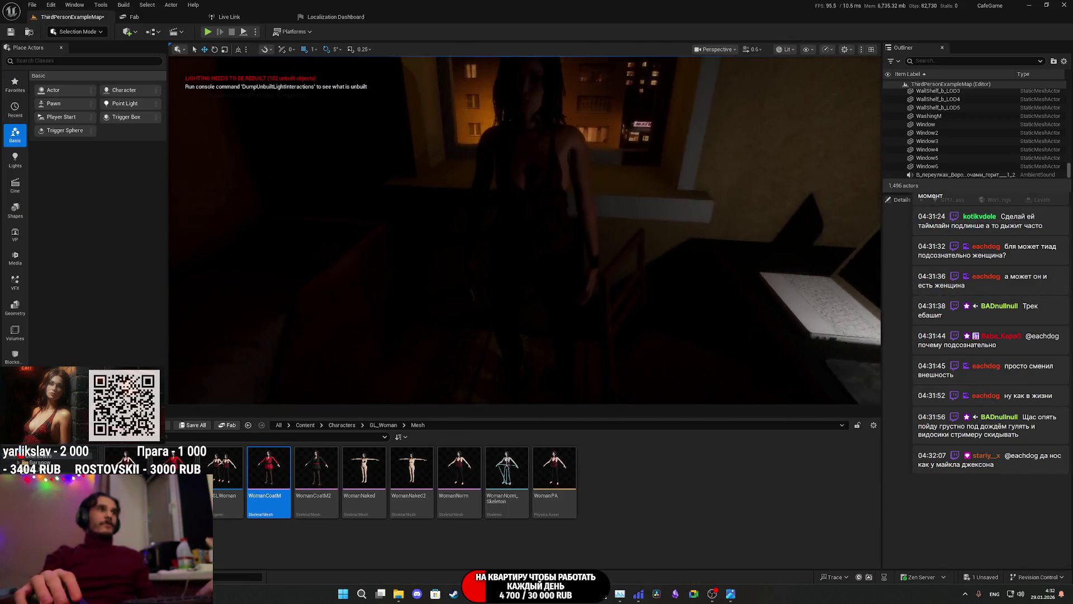
Step: Delete the selected chair at the desk
left_click(585, 283)
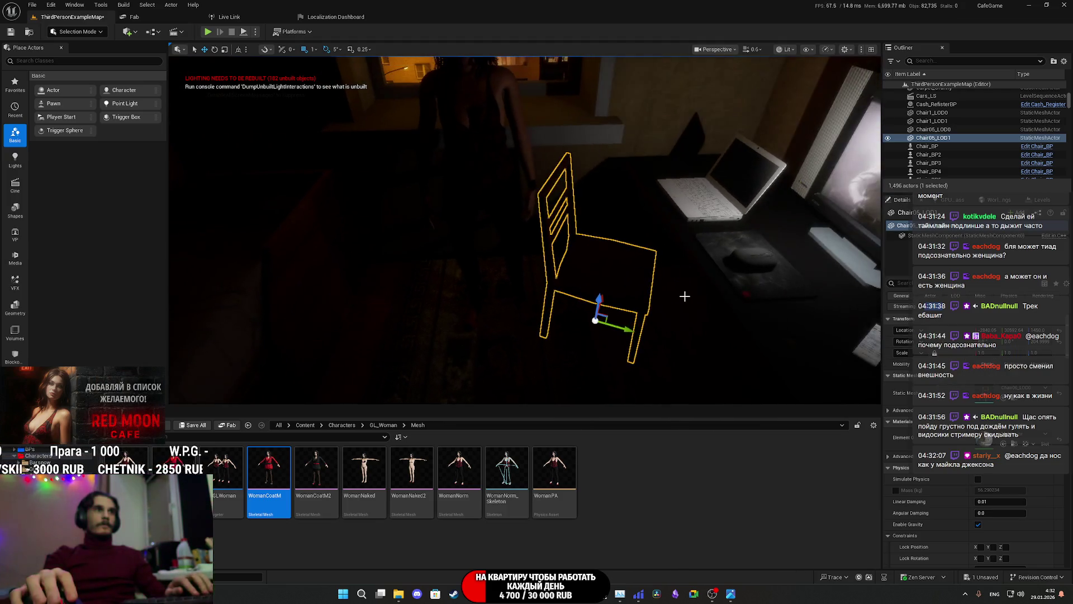
key("Delete")
scroll(526, 229, "up", 5)
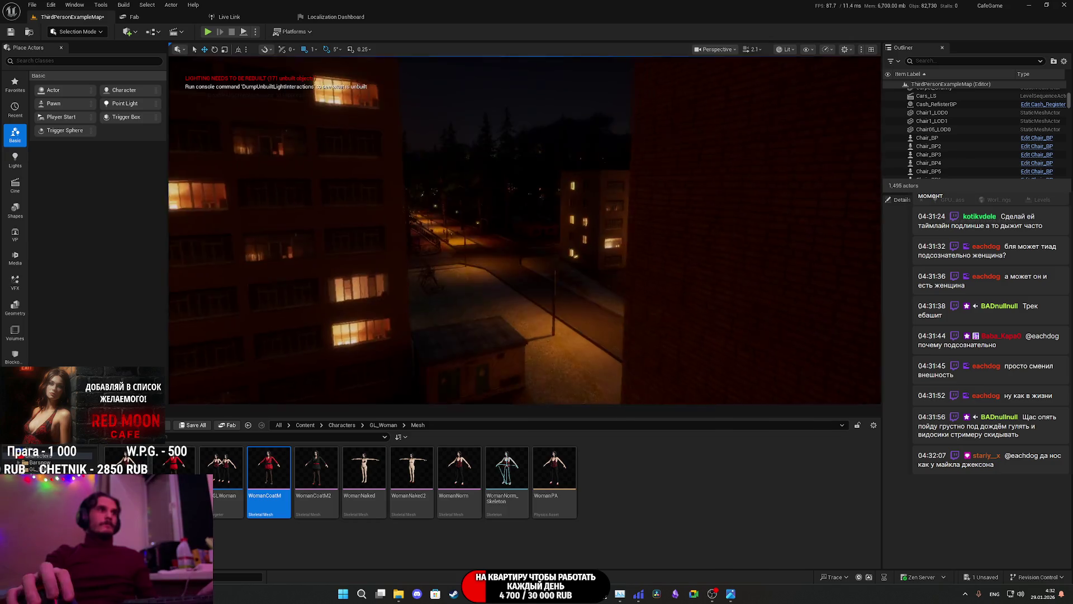
scroll(526, 230, "down", 1)
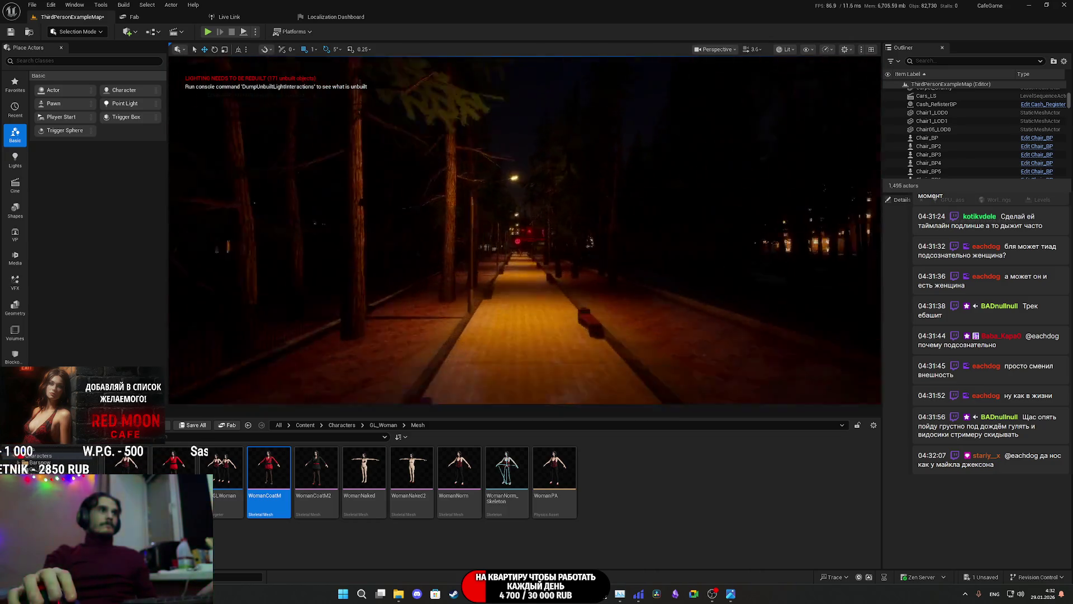
Step: Fly into the cafe and frame the Chair_BP82 chair actor close up
key("w")
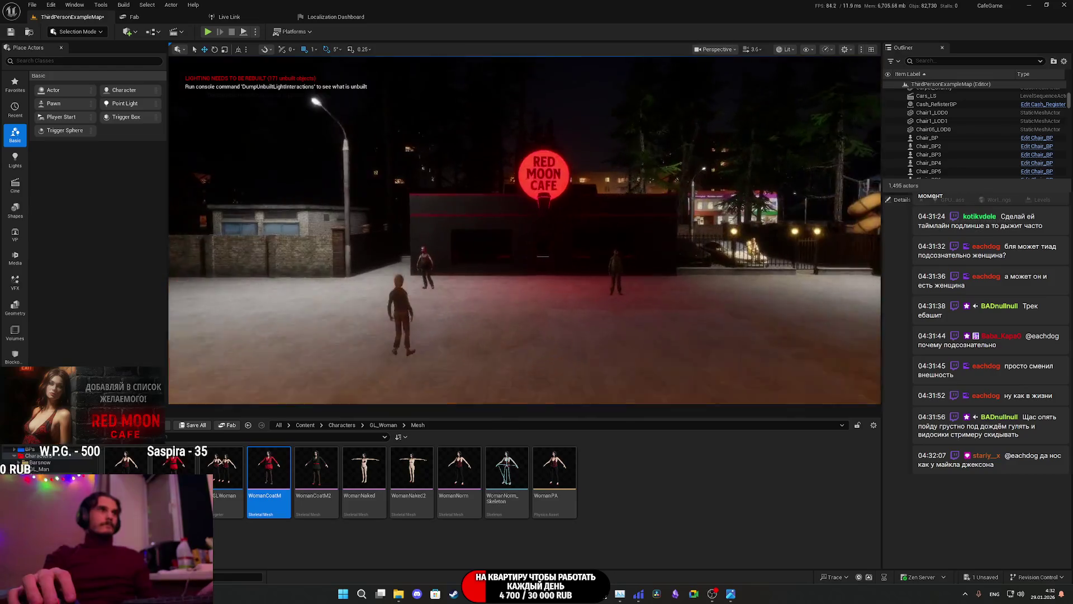
key("w")
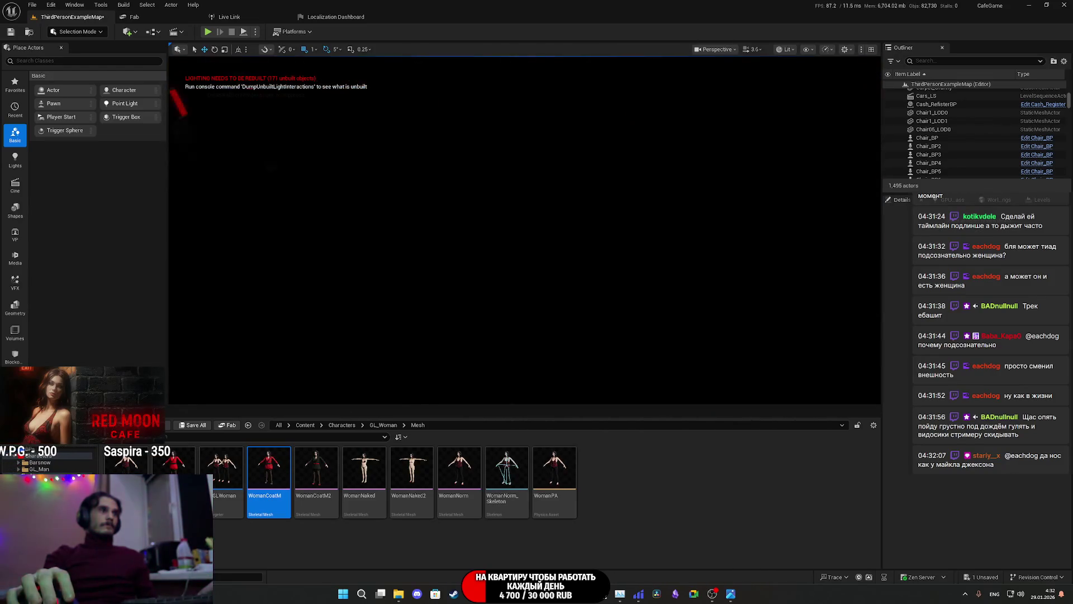
key("w")
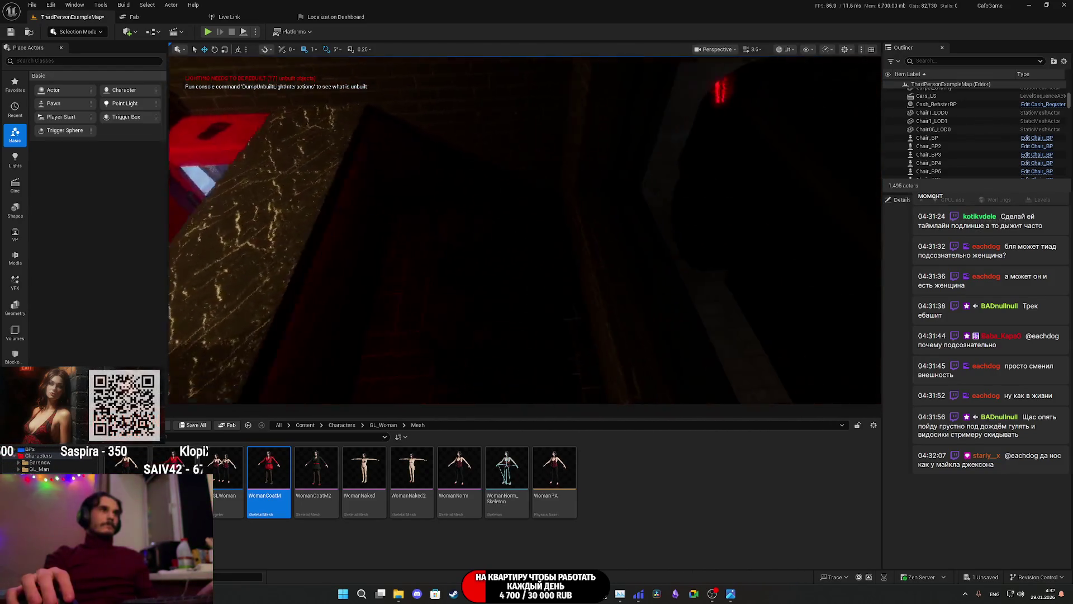
key("s")
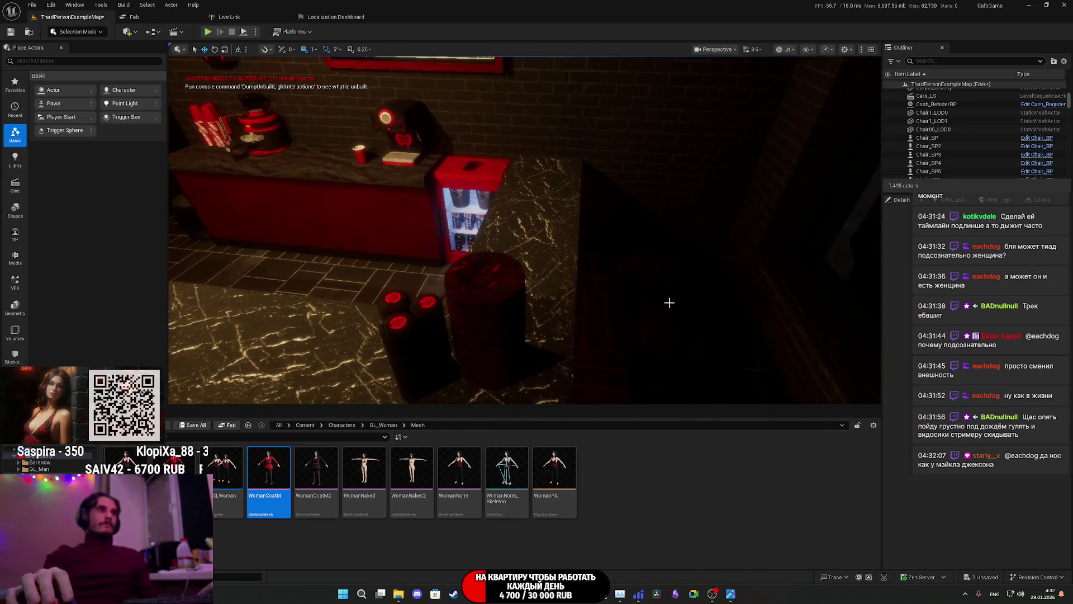
left_click(669, 332)
key("f")
scroll(651, 286, "down", 5)
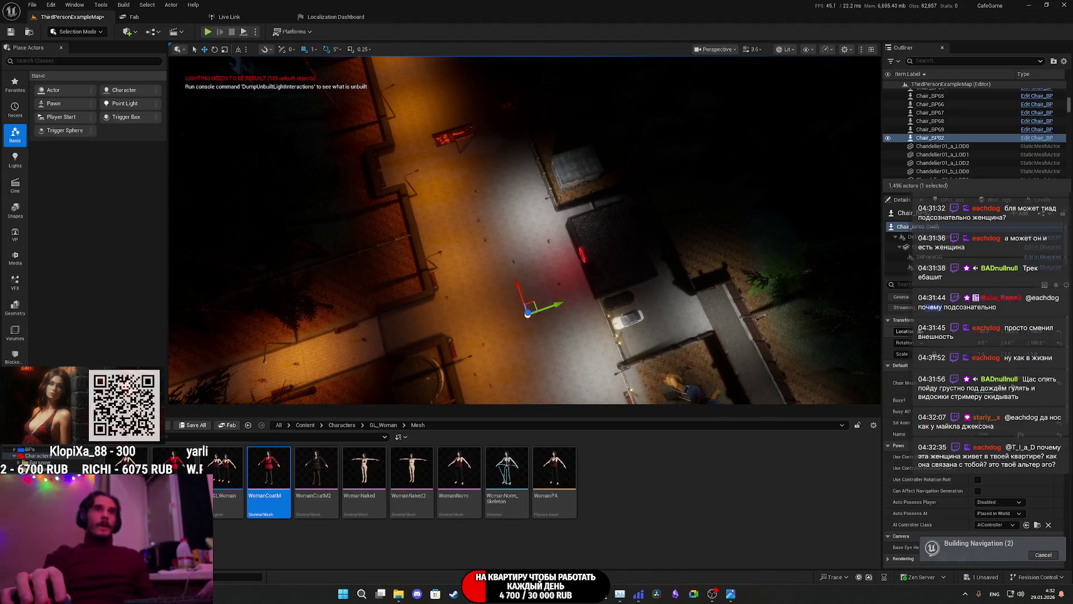
key("f")
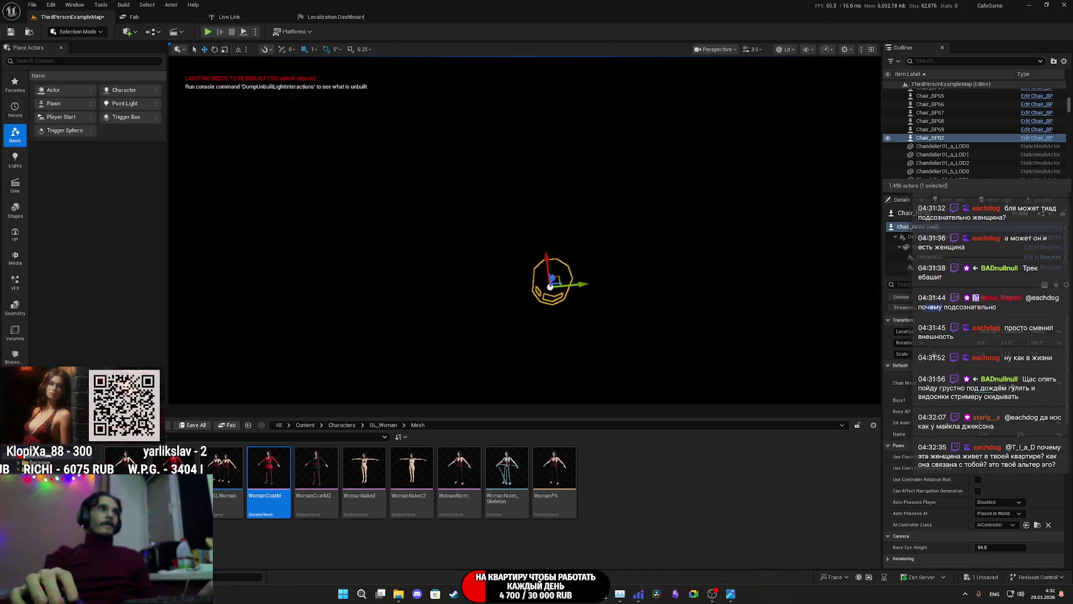
key("f")
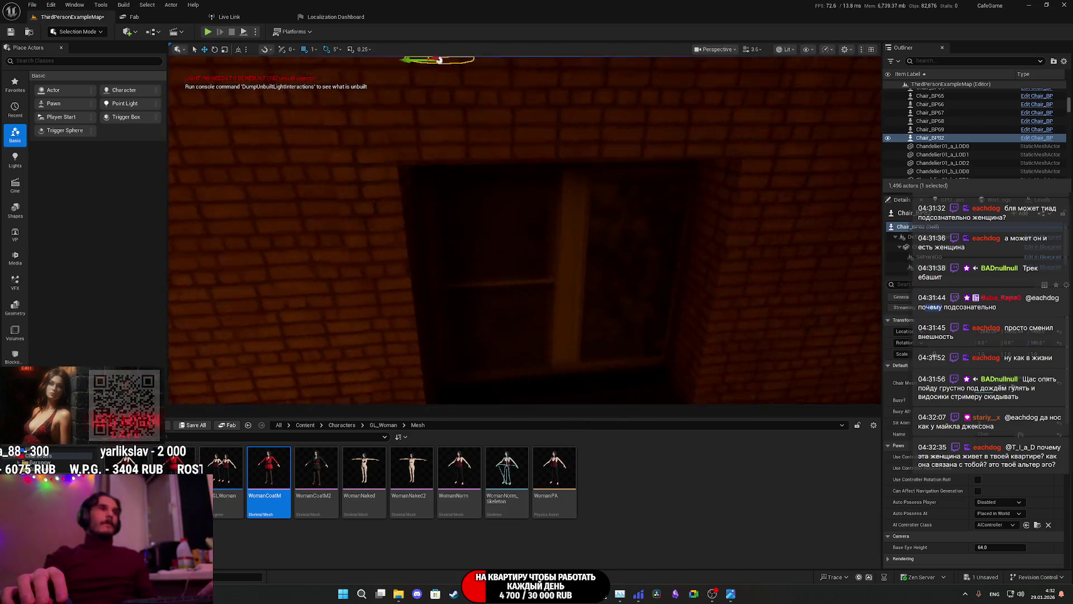
scroll(525, 268, "up", 5)
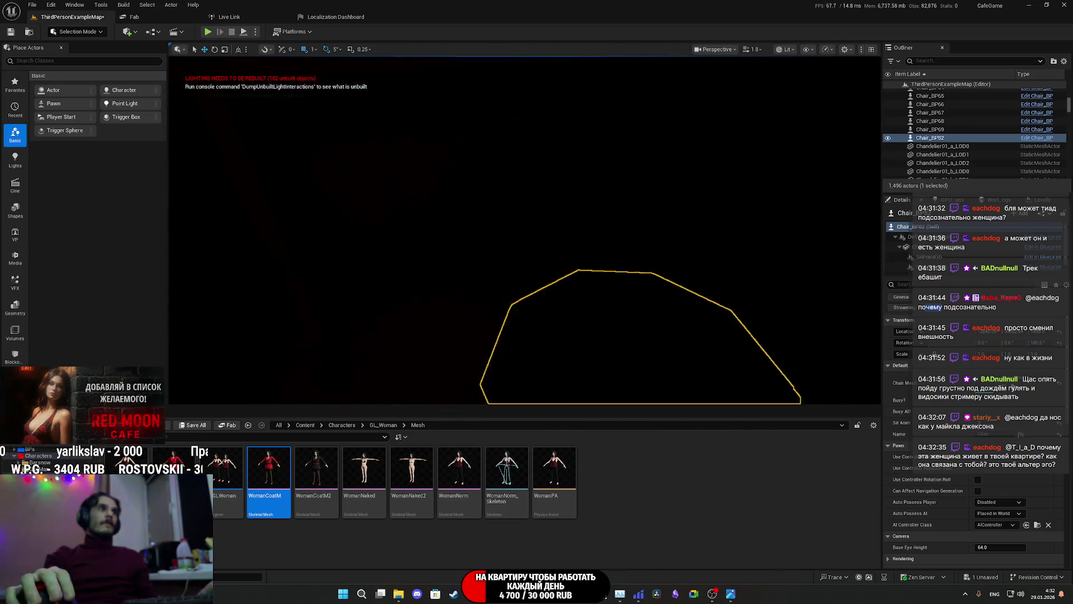
scroll(611, 250, "down", 5)
Step: Try Wireframe, then render the viewport Unlit and frame the Chair_BP82 stool
left_click(786, 49)
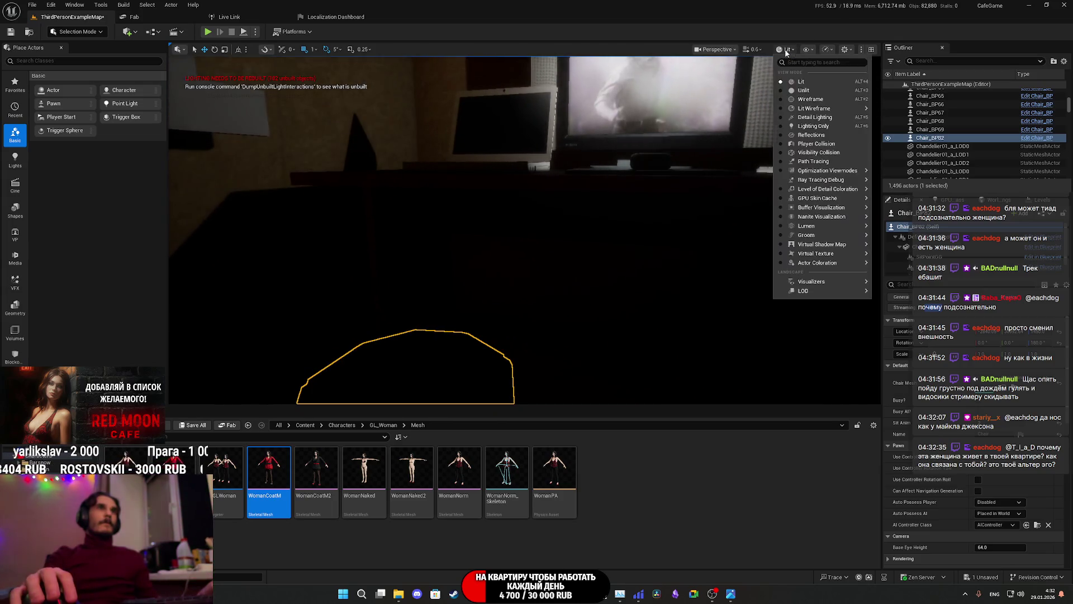
left_click(803, 99)
left_click(783, 50)
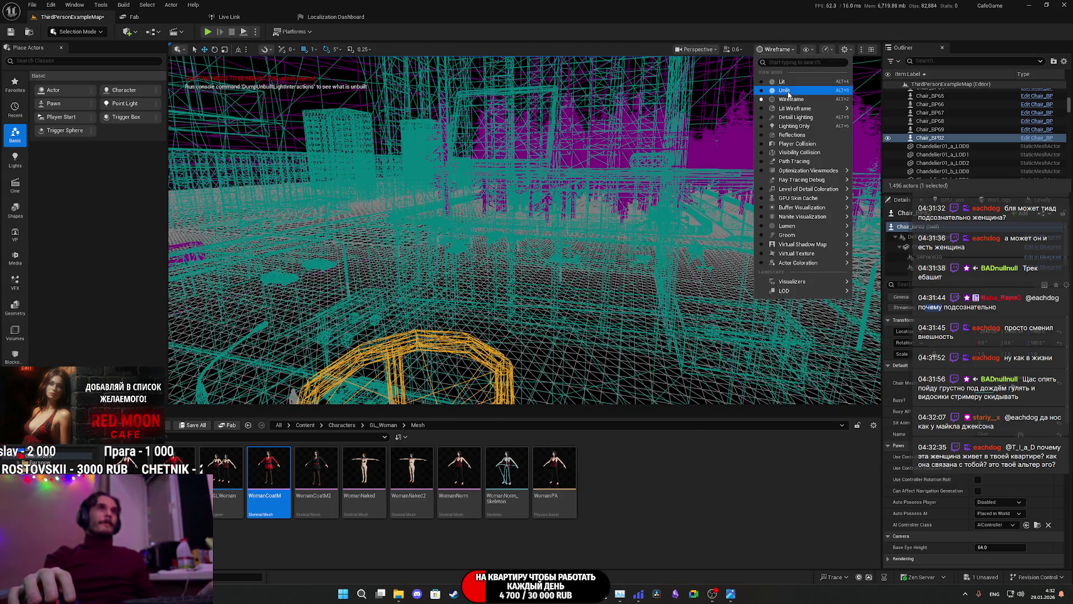
left_click(785, 91)
key("f")
type("tag")
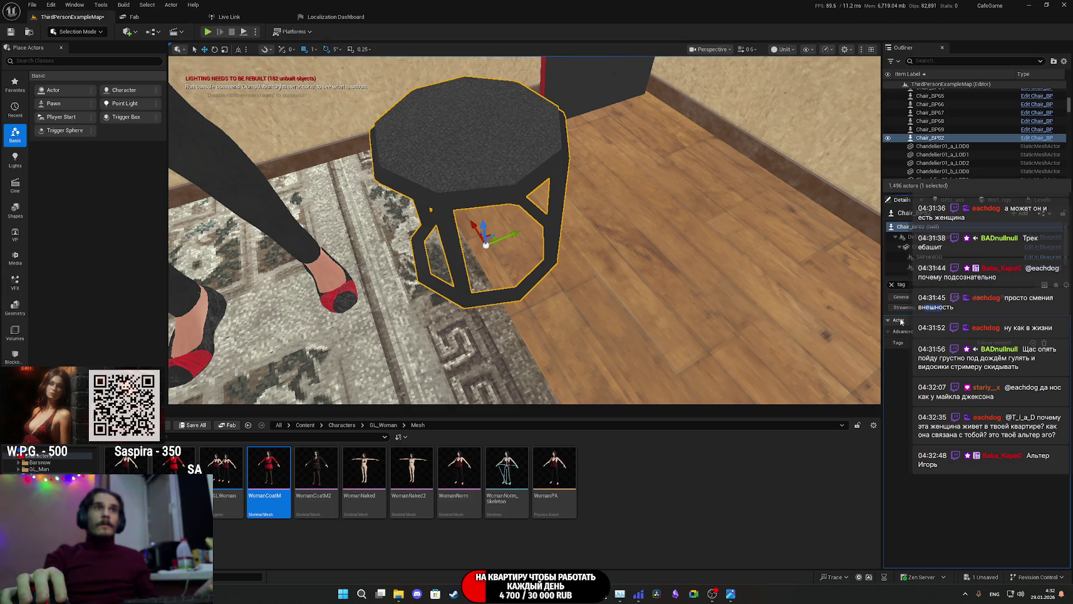
Step: Clear the Details search, then select the desk TV and the wooden chair near the door
left_click(892, 285)
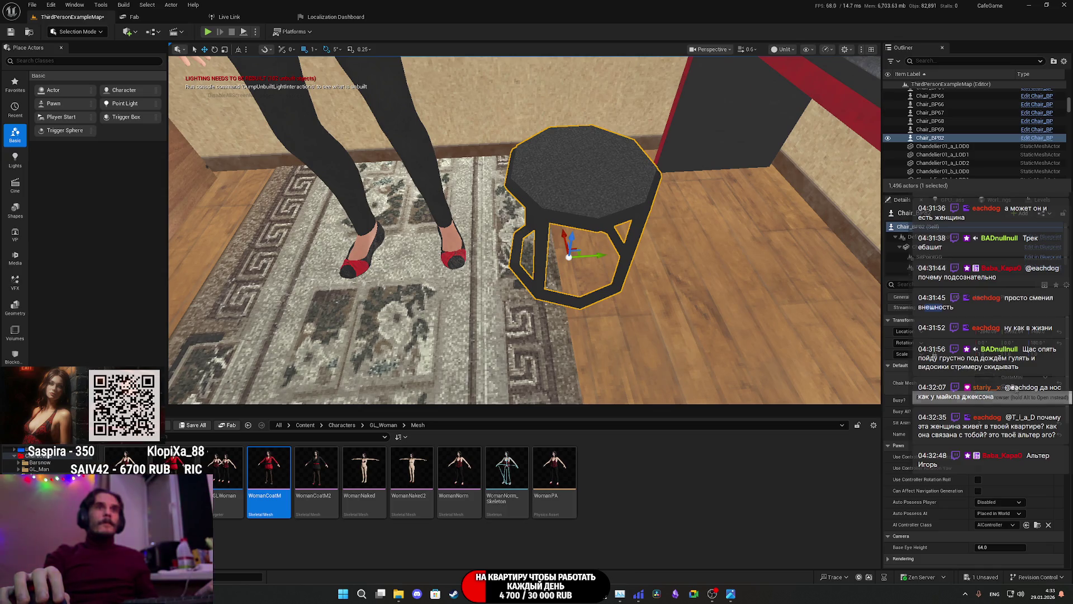
left_click_drag(541, 270, 569, 254)
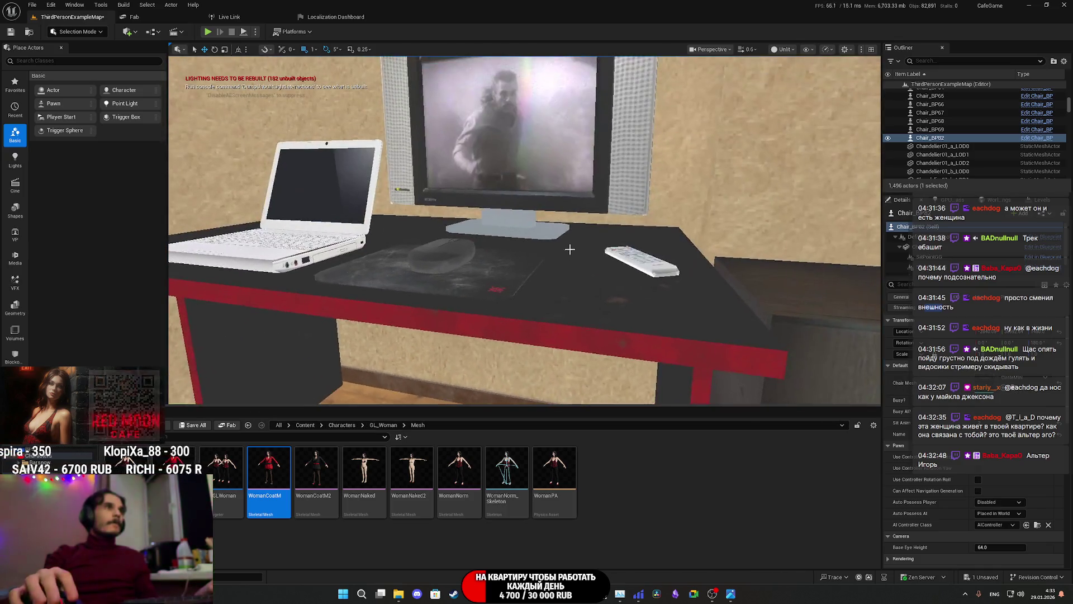
left_click(508, 226)
mouse_move(508, 227)
left_mouse_down()
mouse_move(610, 224)
mouse_move(609, 184)
mouse_move(507, 241)
mouse_move(506, 274)
left_mouse_up()
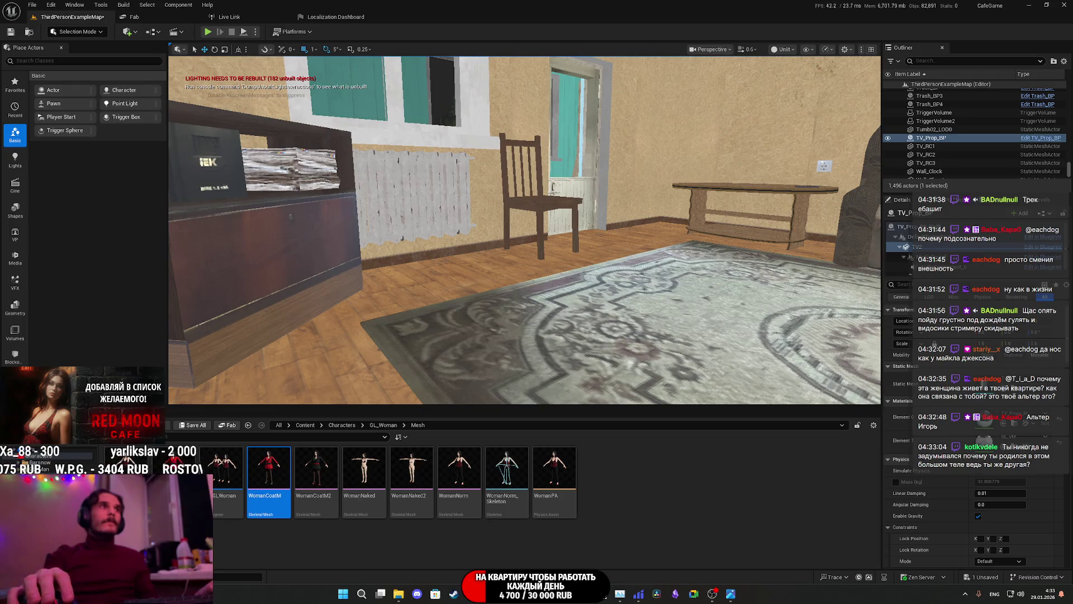
left_click(552, 188)
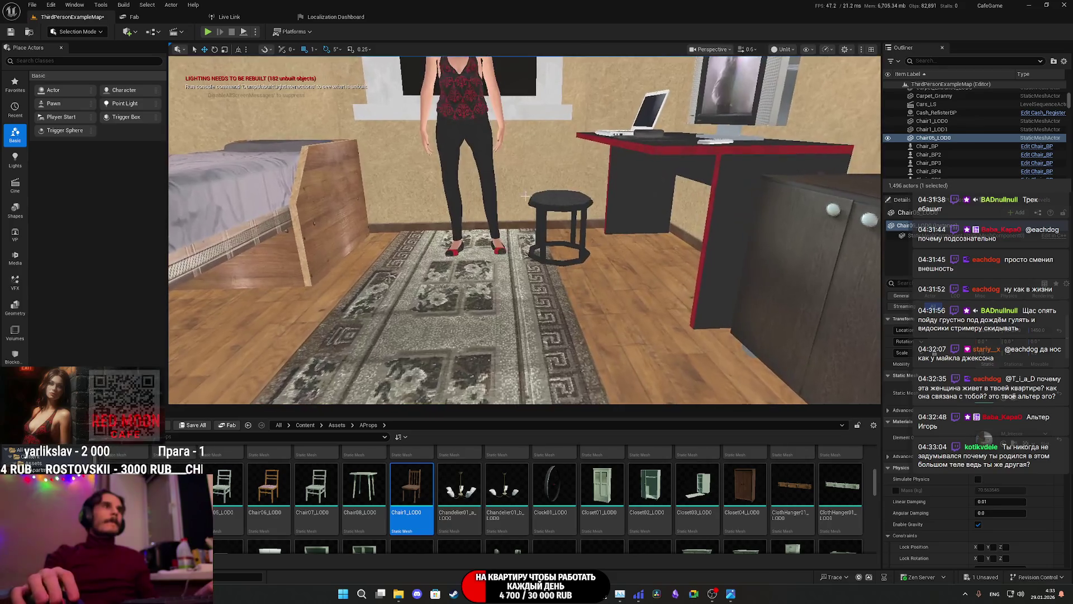
Step: Swap the desk stool's Chair Mesh for Chair06_LOD0
left_click(559, 226)
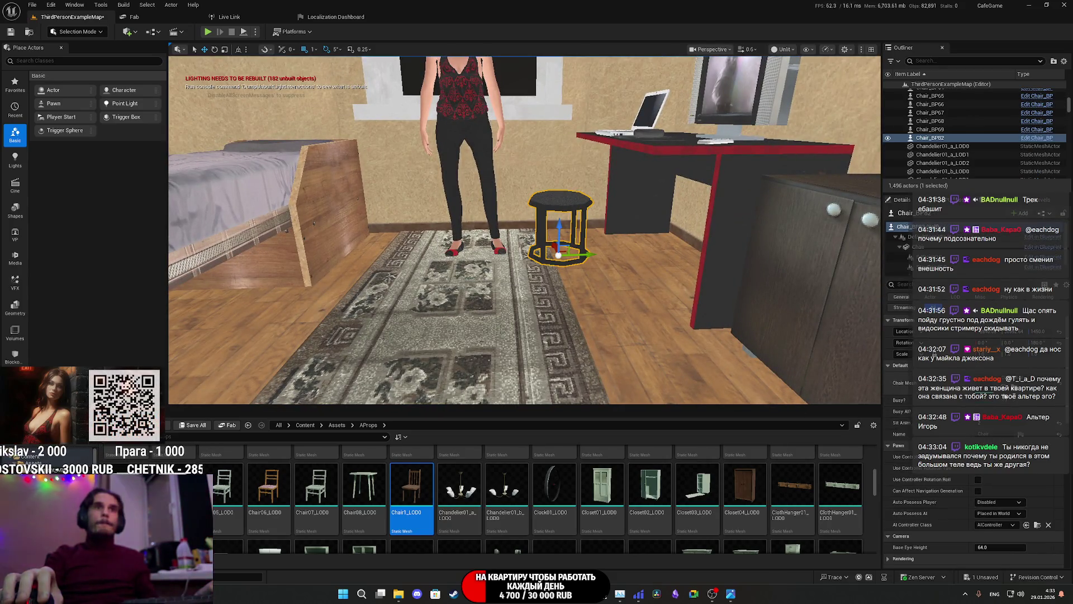
mouse_move(268, 487)
left_mouse_down()
mouse_move(816, 464)
mouse_move(987, 383)
left_mouse_up()
scroll(664, 307, "up", 5)
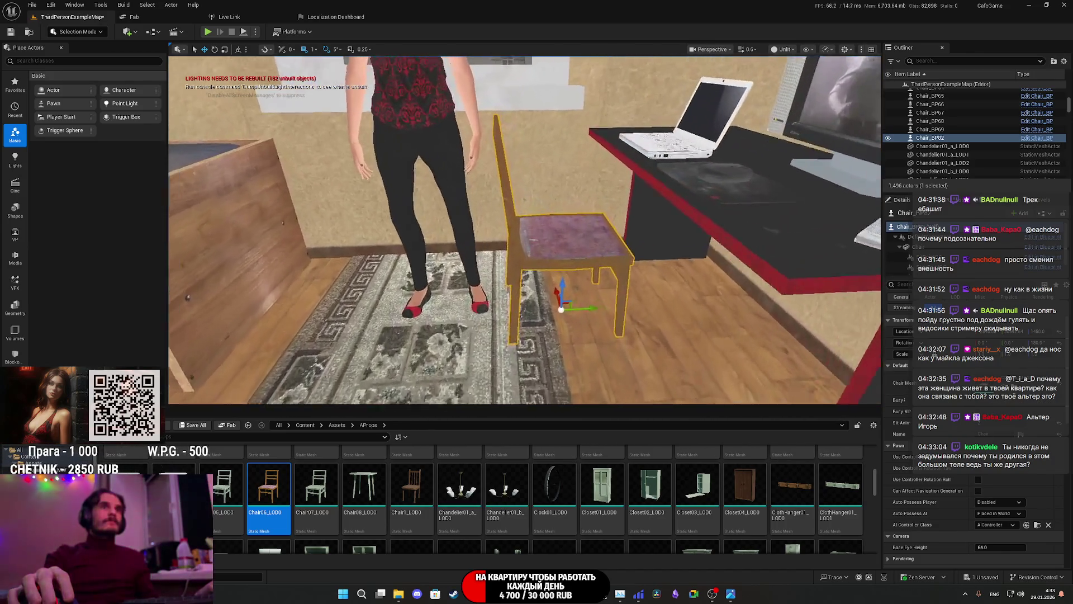
left_click_drag(664, 307, 604, 335)
Step: Rotate the chair -10 degrees and slide it up against the desk
key("e")
mouse_move(503, 340)
left_mouse_down()
mouse_move(559, 330)
mouse_move(541, 348)
left_mouse_up()
left_click_drag(502, 271, 493, 273)
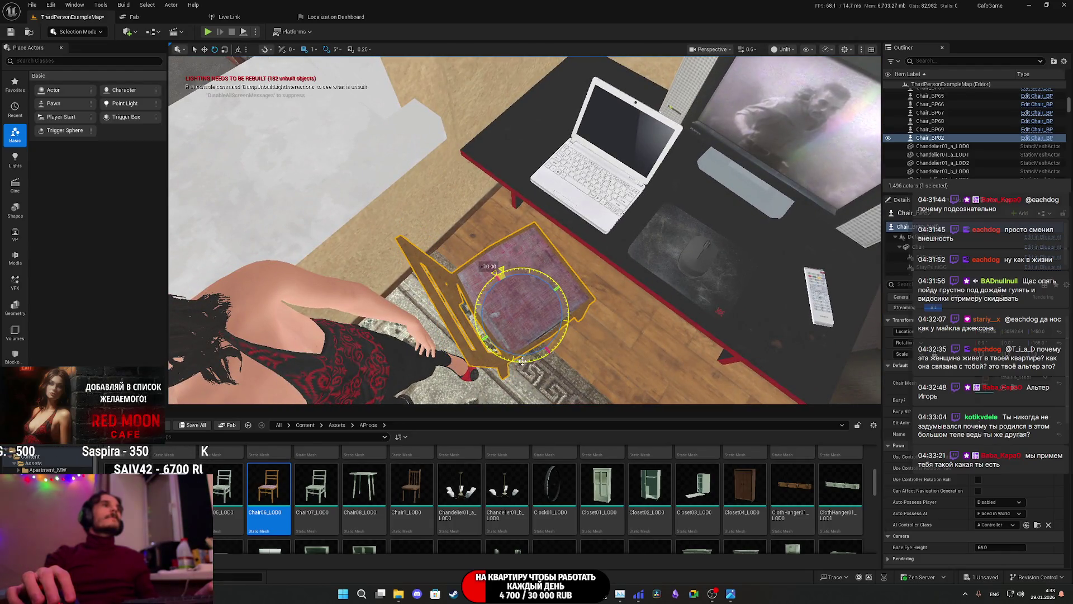
left_click_drag(549, 295, 536, 305)
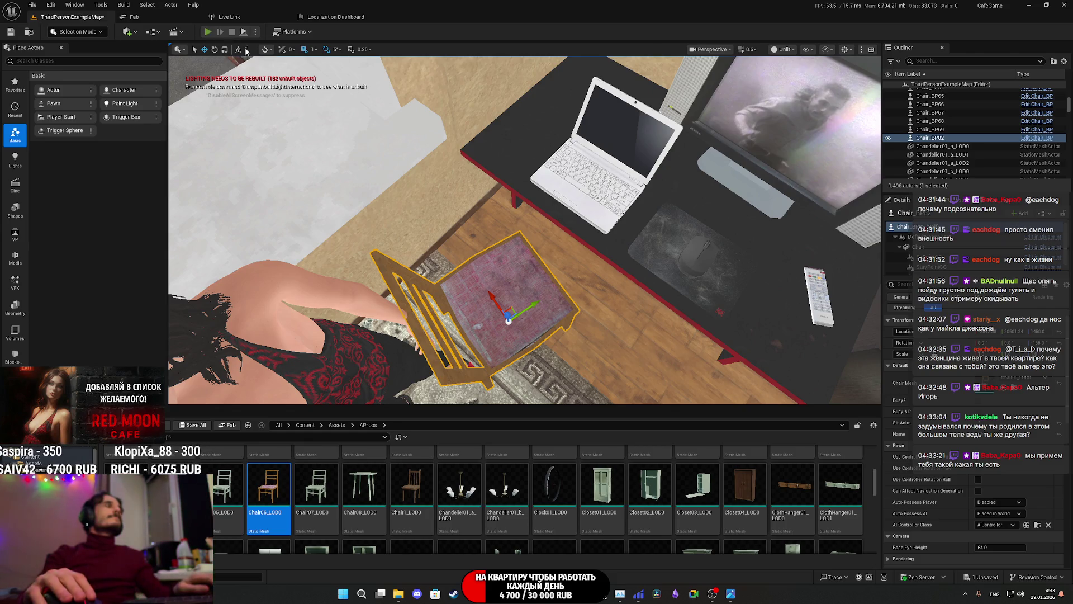
Step: Play-test the level briefly, then select the chair's mesh component
left_click(208, 32)
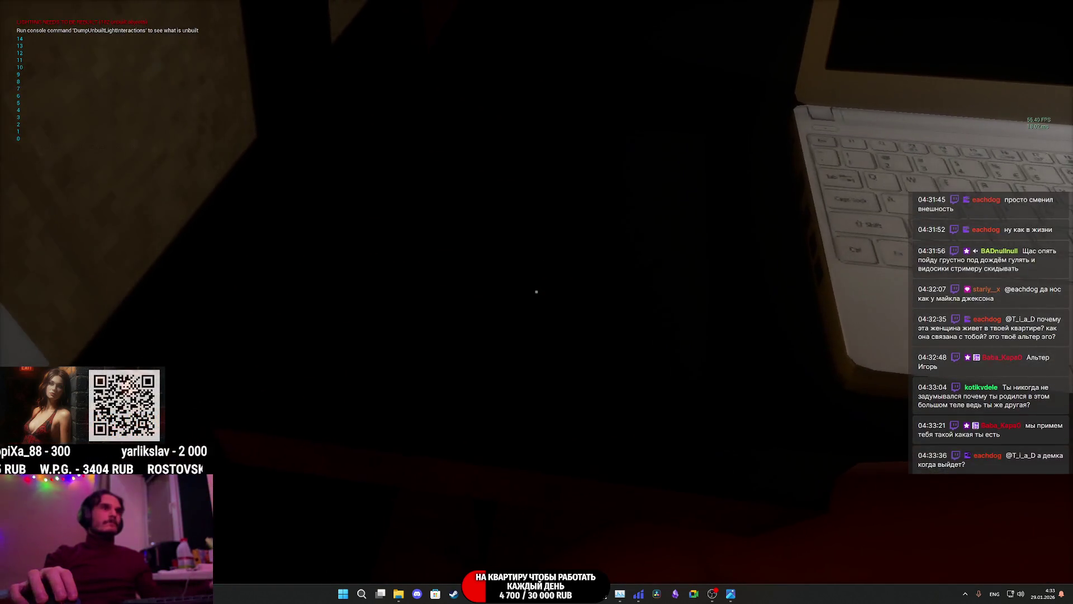
key("Escape")
left_click_drag(796, 204, 864, 264)
left_click(905, 246)
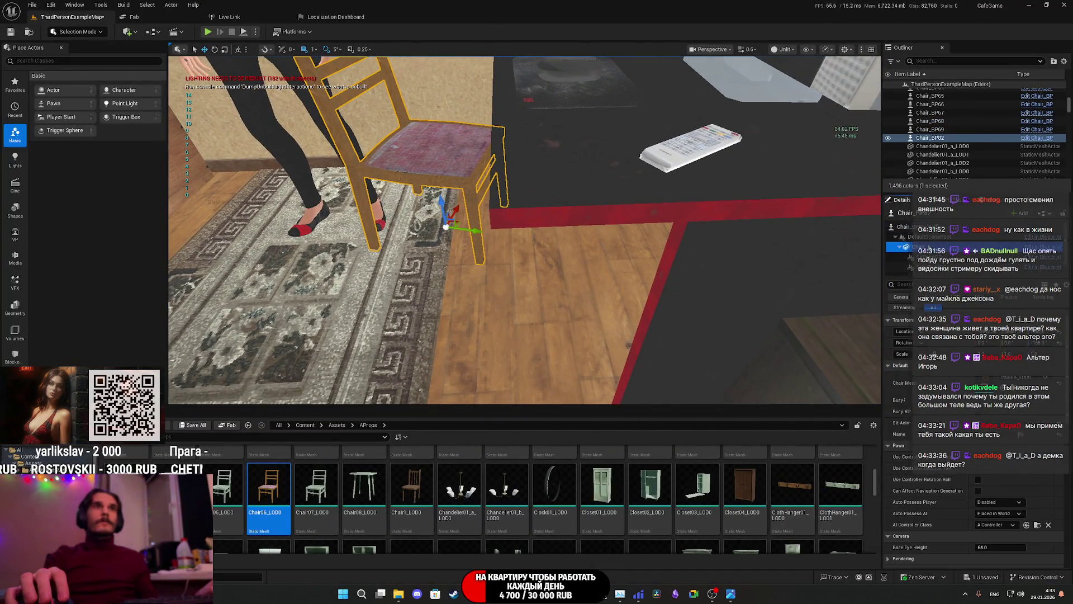
Step: Rotate the wooden chair's mesh component about -80° beside the desk, then reselect its root component
scroll(749, 144, "up", 5)
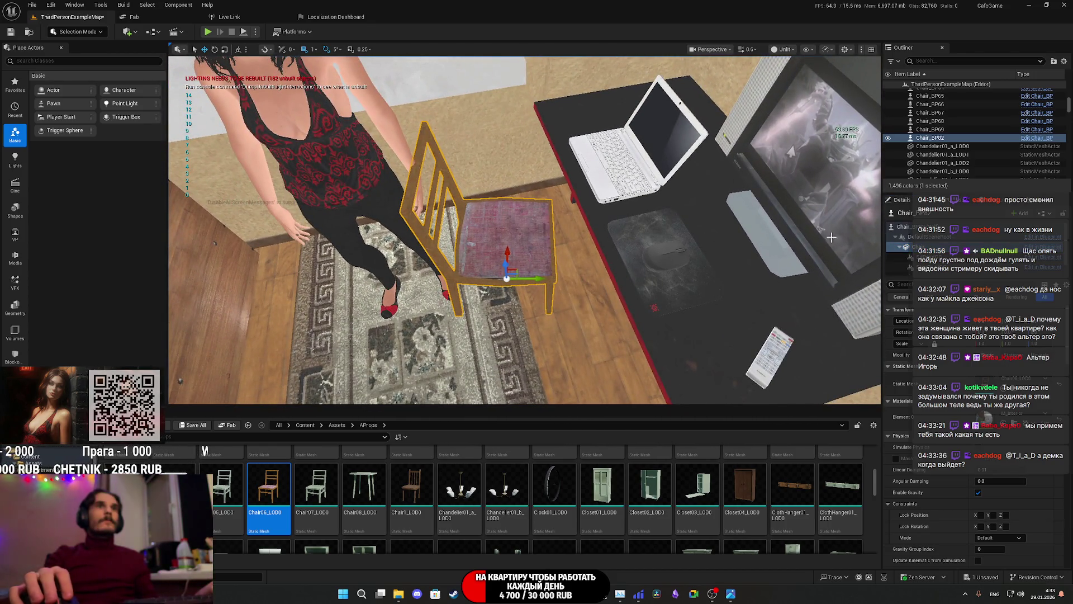
left_click(917, 256)
mouse_move(782, 259)
left_mouse_down()
mouse_move(506, 250)
mouse_move(513, 264)
mouse_move(543, 257)
left_mouse_up()
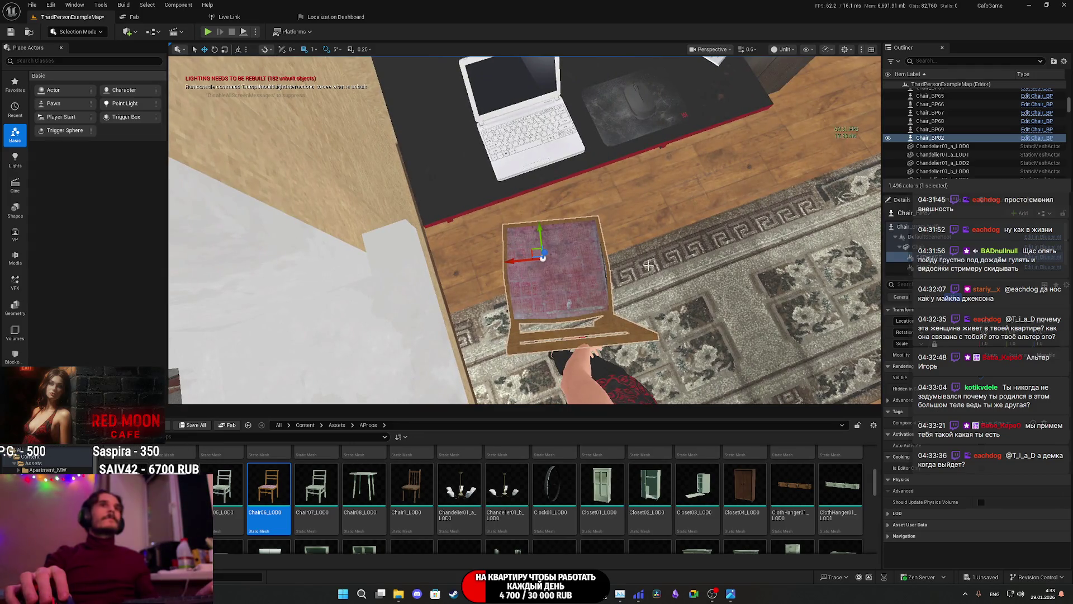
left_click(543, 257)
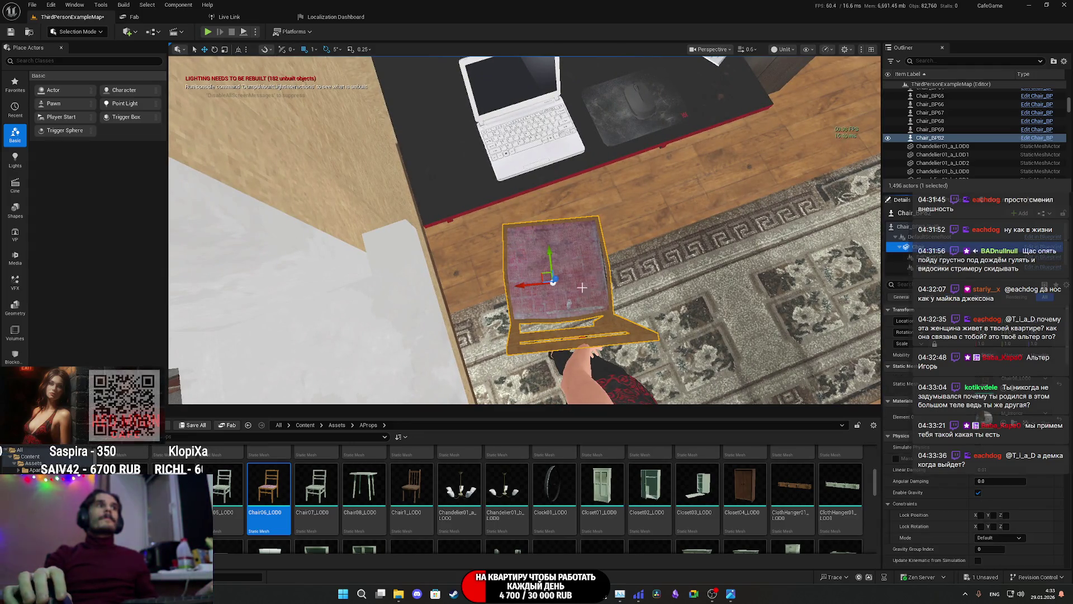
key("e")
mouse_move(546, 316)
left_mouse_down()
mouse_move(570, 331)
mouse_move(536, 311)
left_mouse_up()
left_click(906, 226)
Step: Run a quick play test, then select the chair's static mesh and rotate it around its vertical axis
left_click(208, 31)
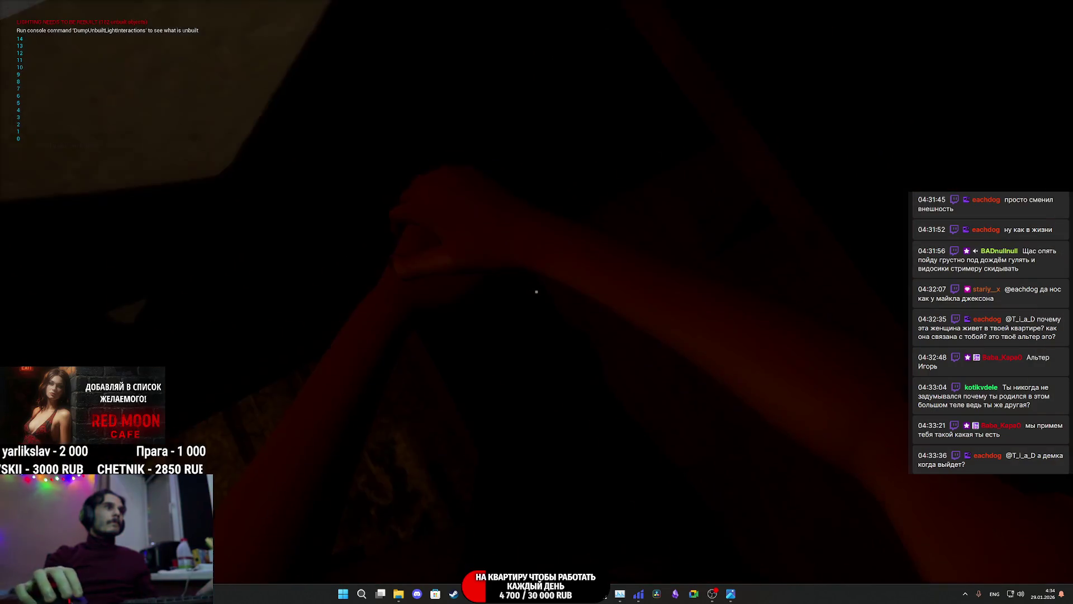
key("Escape")
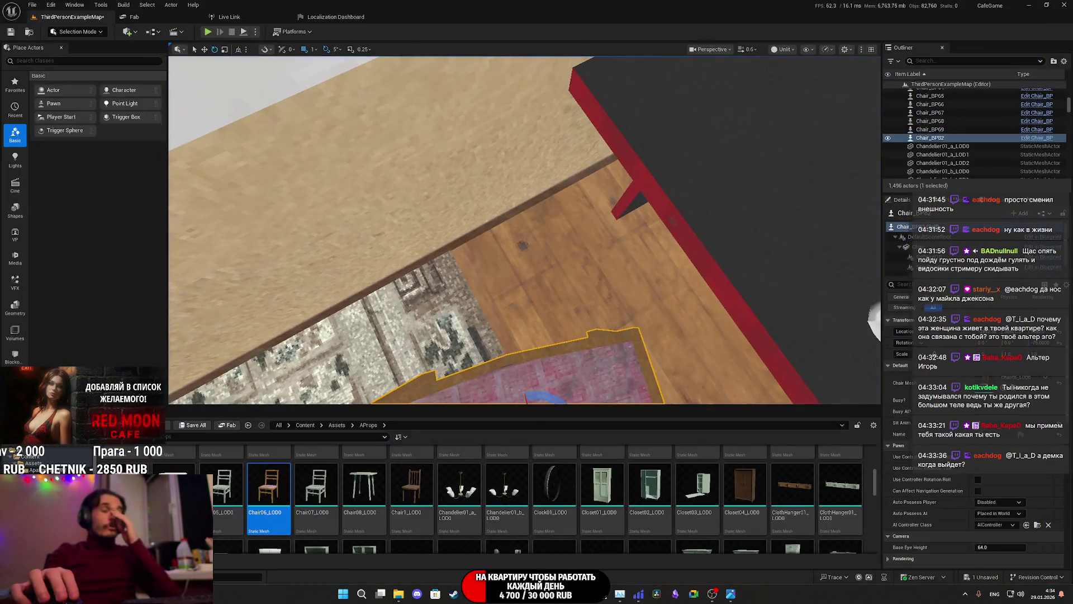
left_click(906, 246)
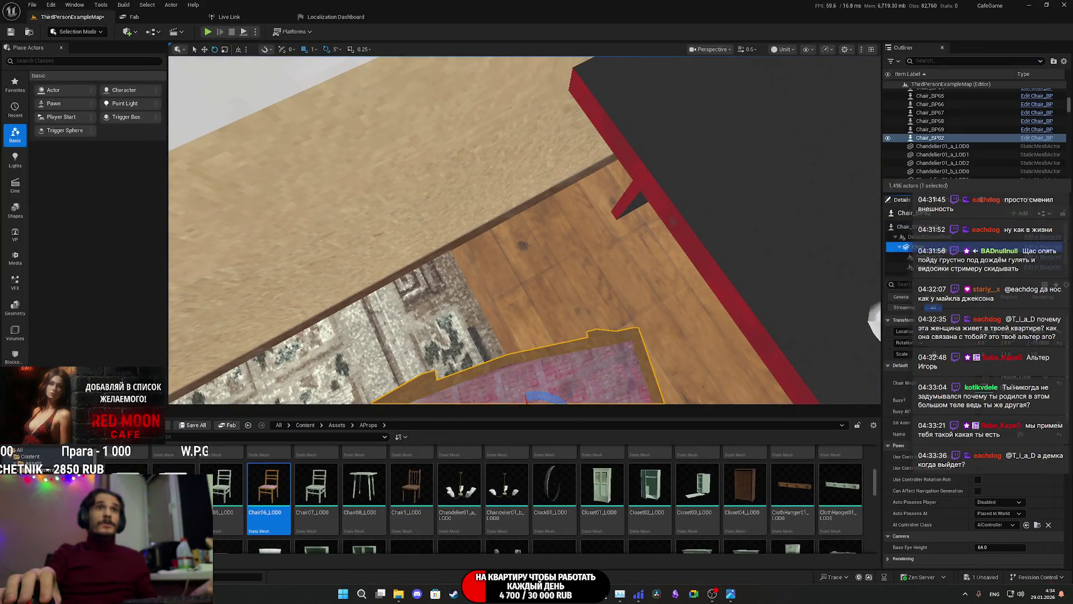
left_click(1062, 334)
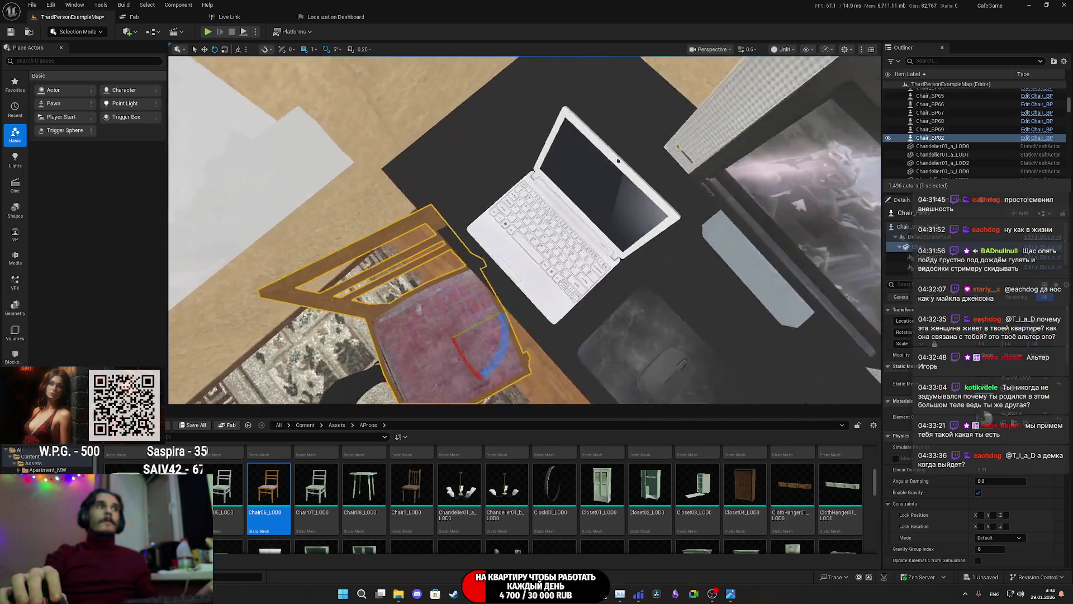
scroll(660, 307, "up", 2)
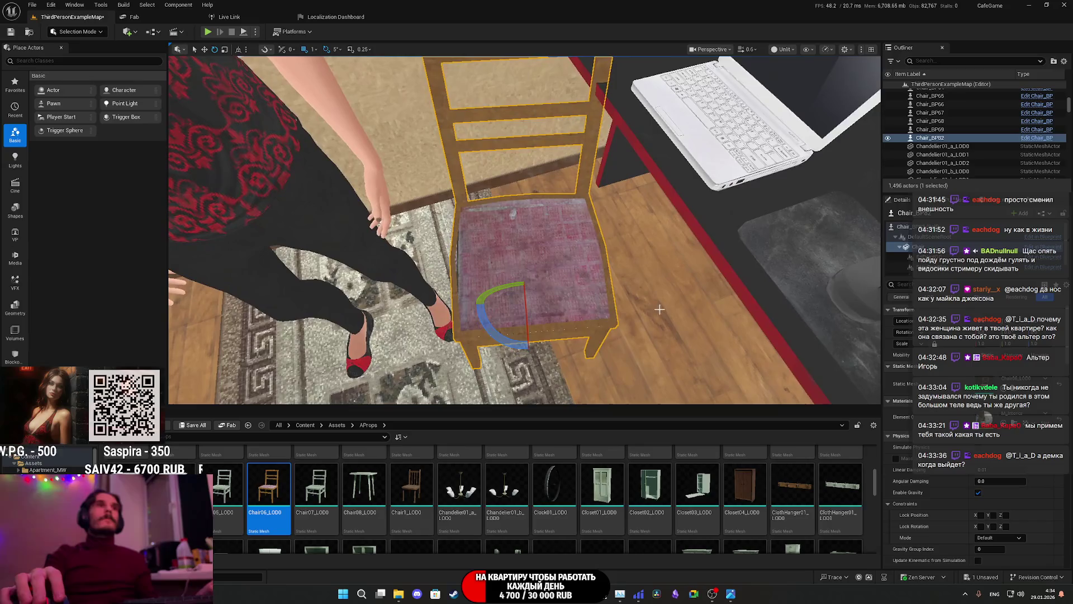
left_click_drag(505, 351, 512, 341)
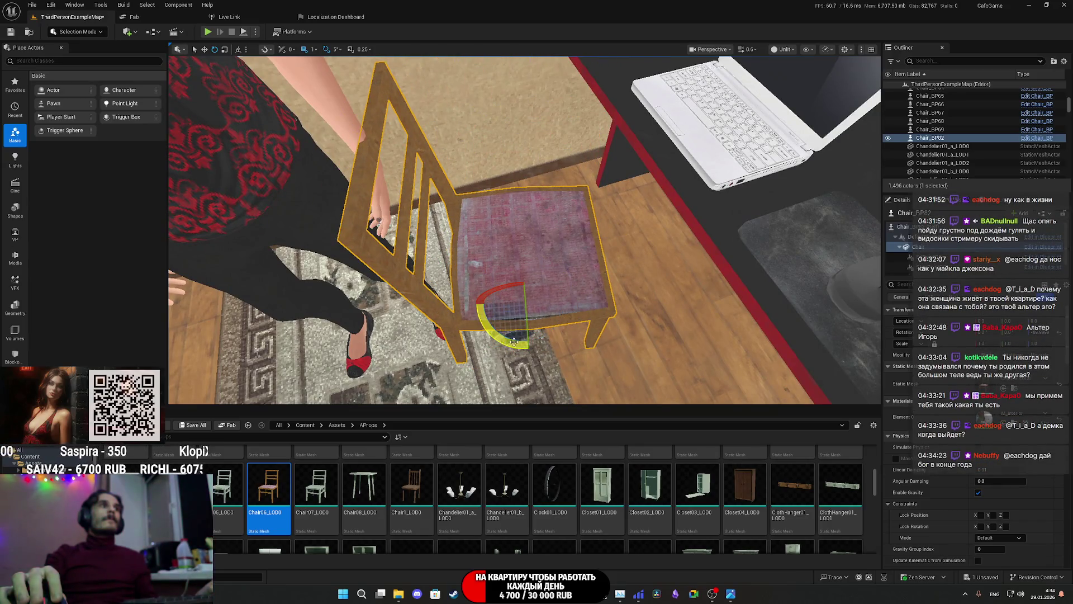
Step: From a top-down view, rotate the chair mesh 75° and start a fullscreen play test
double_click(923, 256)
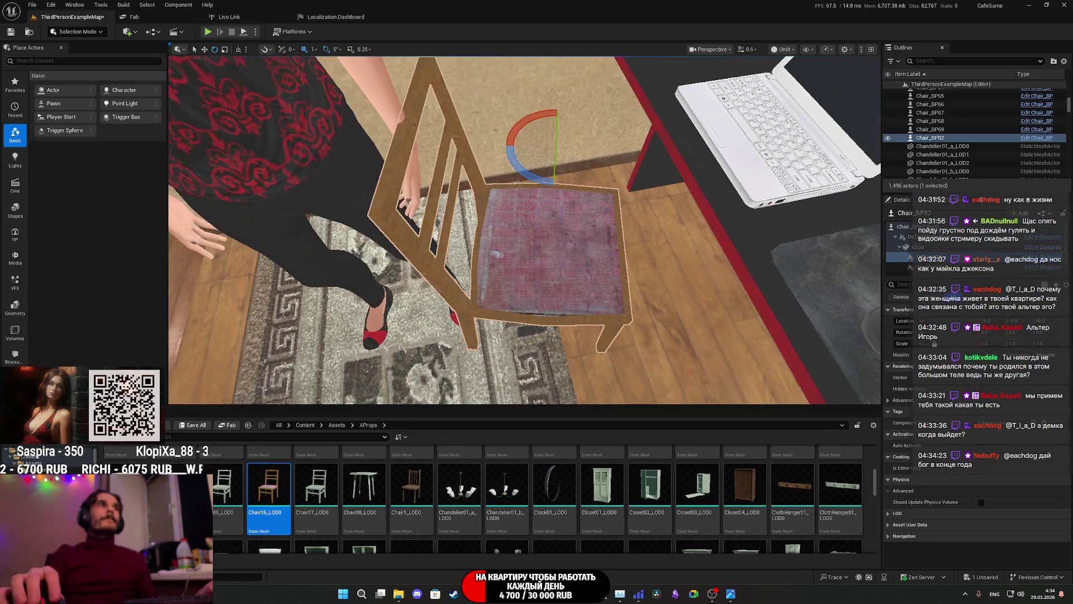
left_click_drag(667, 210, 643, 274)
left_click_drag(657, 231, 658, 231)
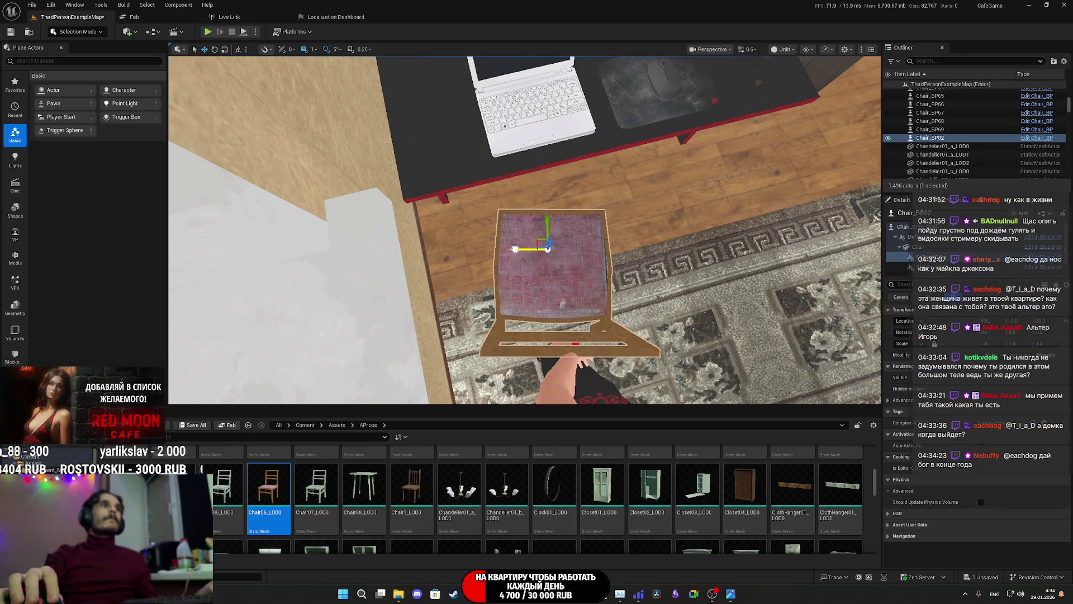
left_click_drag(562, 258, 500, 166)
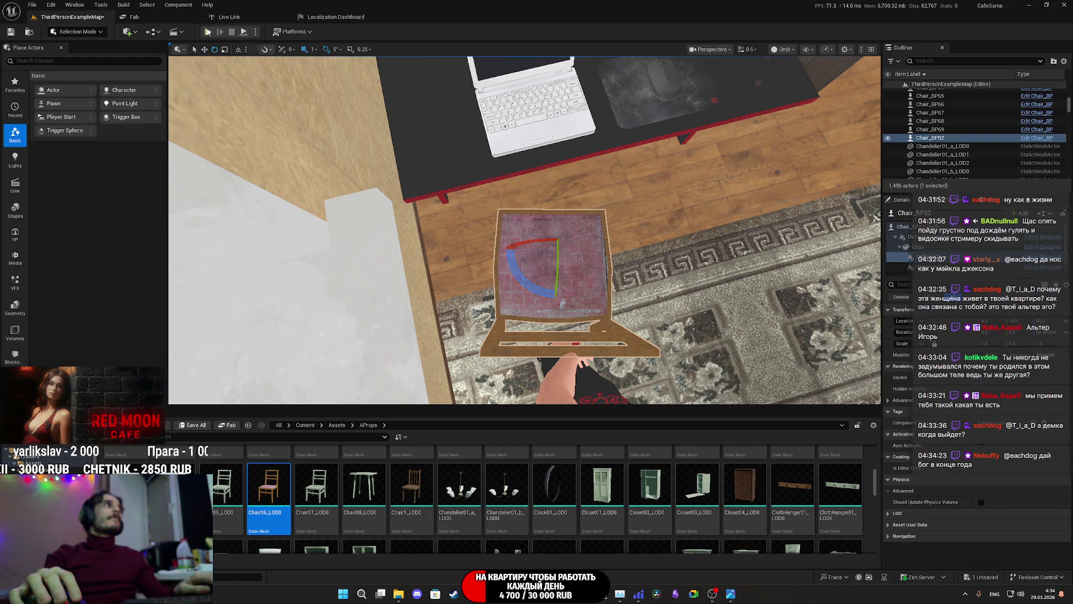
key("alt+p")
key("F11")
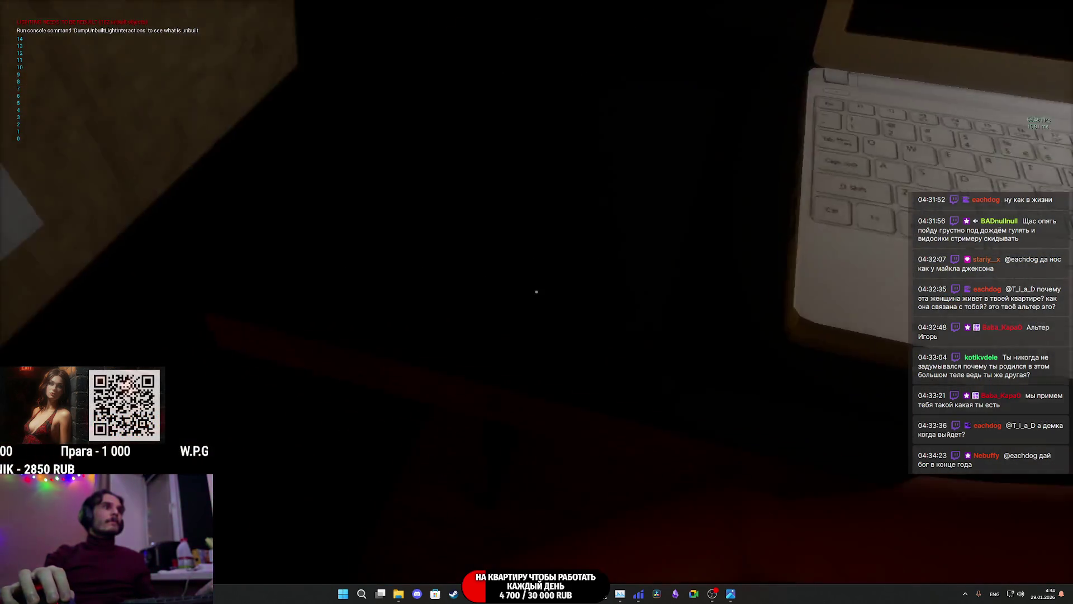
key("Escape")
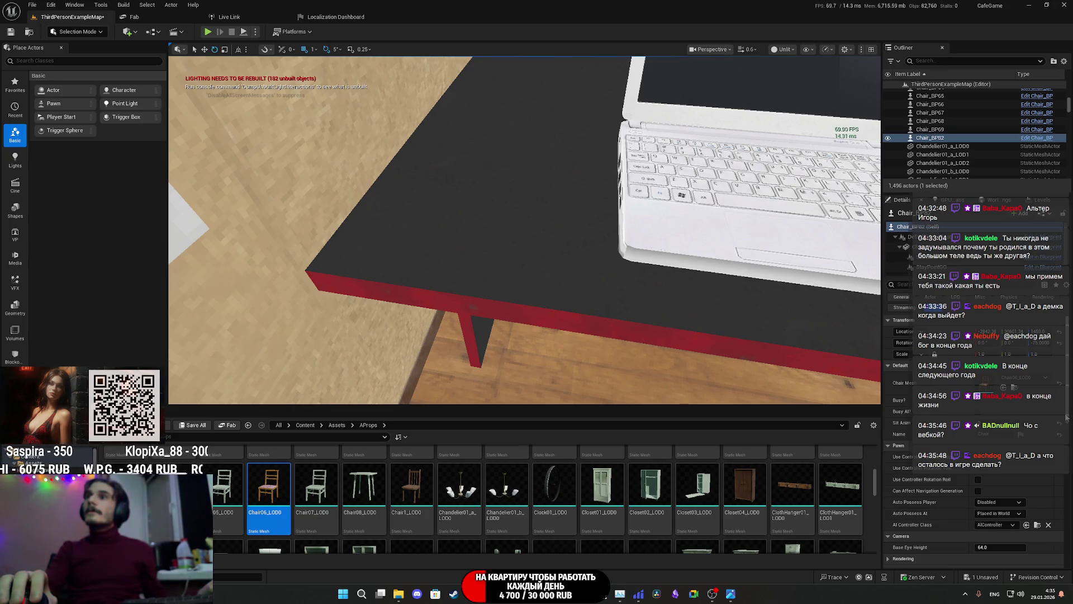
Step: Bring the view to the rug and drop a Chair06_LOD0 chair from the Content Browser onto it
mouse_move(786, 315)
left_mouse_down()
mouse_move(785, 302)
mouse_move(758, 304)
left_mouse_up()
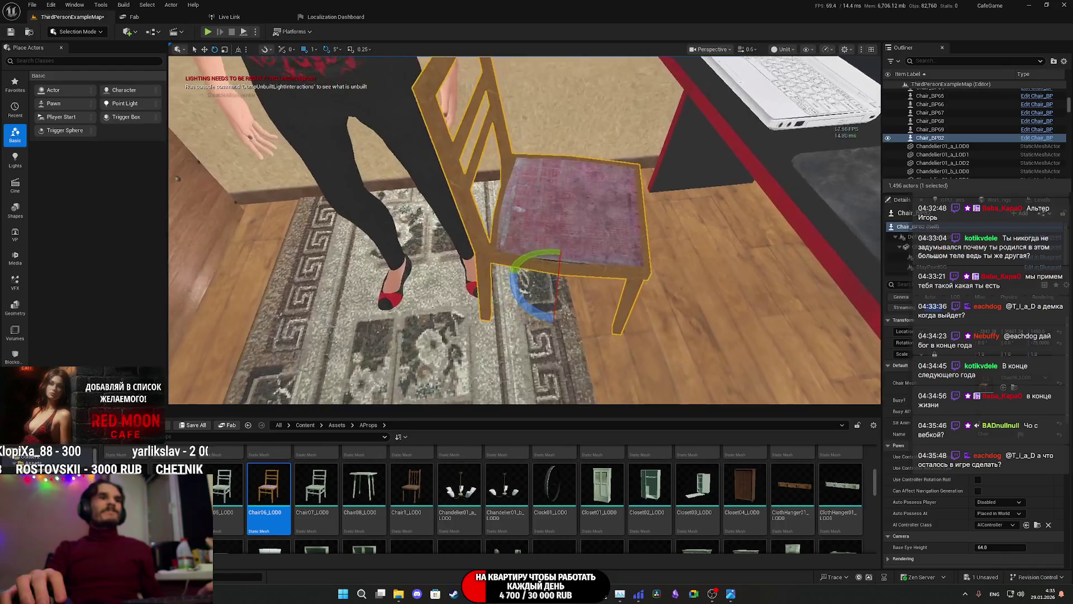
left_click_drag(669, 292, 668, 292)
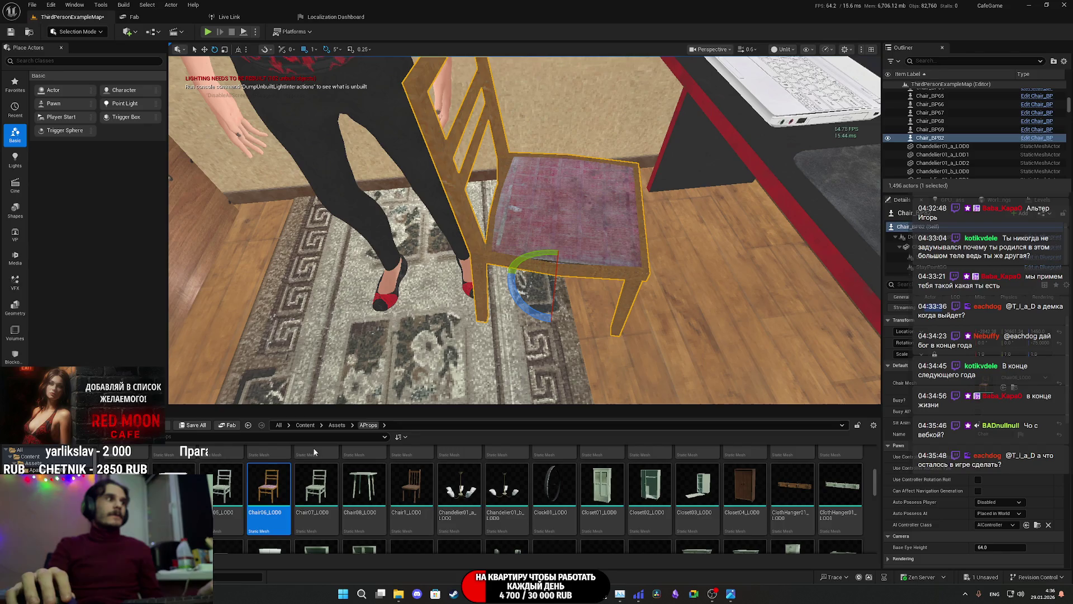
left_click_drag(578, 277, 565, 269)
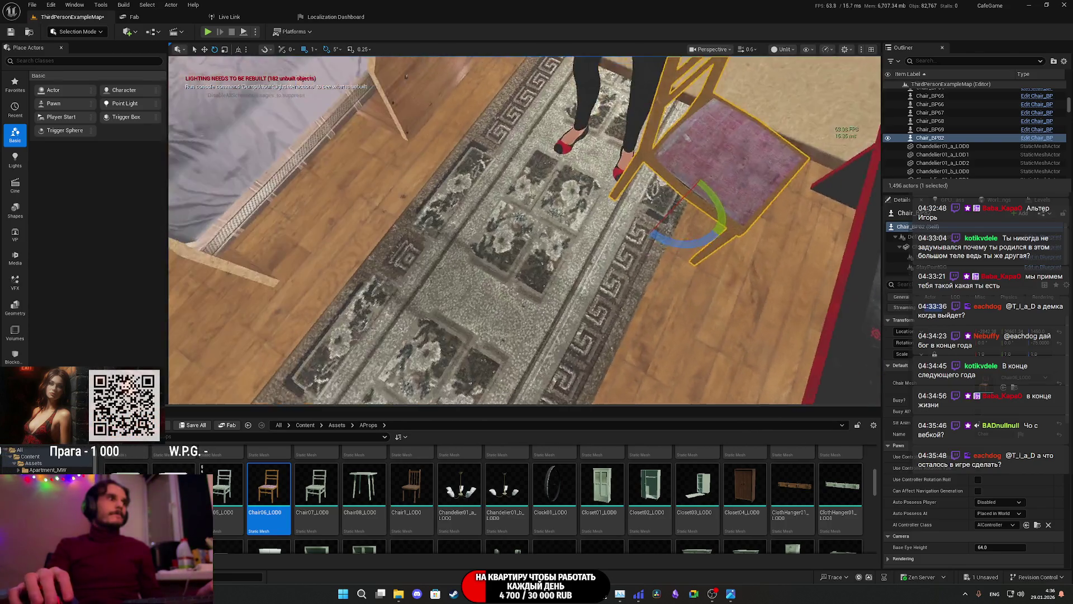
left_click_drag(269, 487, 434, 338)
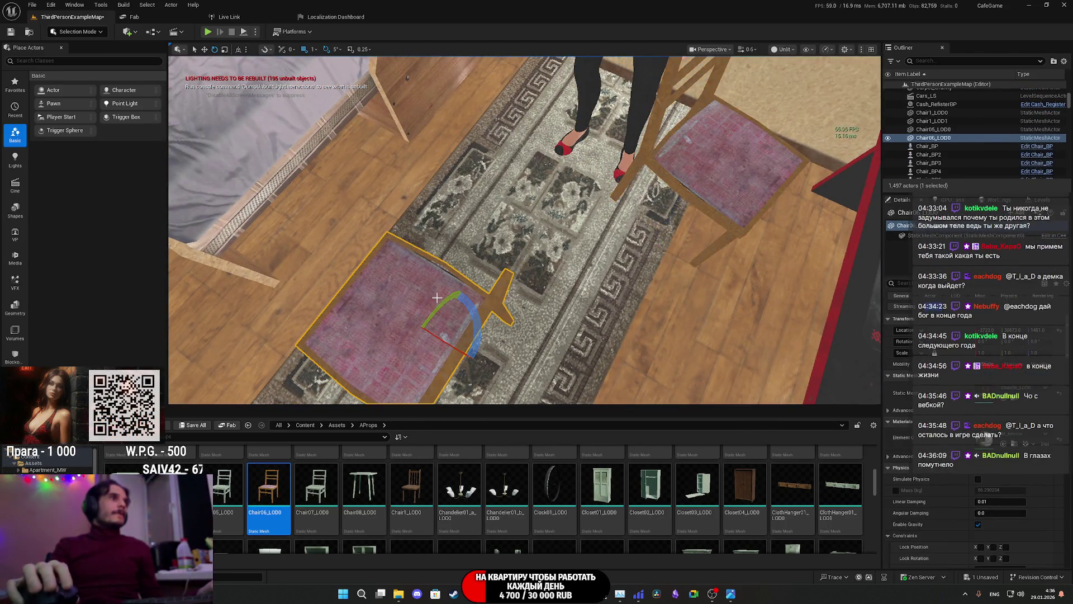
Step: Switch to Modeling Mode and rotate the new chair's pivot 80° around Z with XForm Edit Pivot
left_click(89, 33)
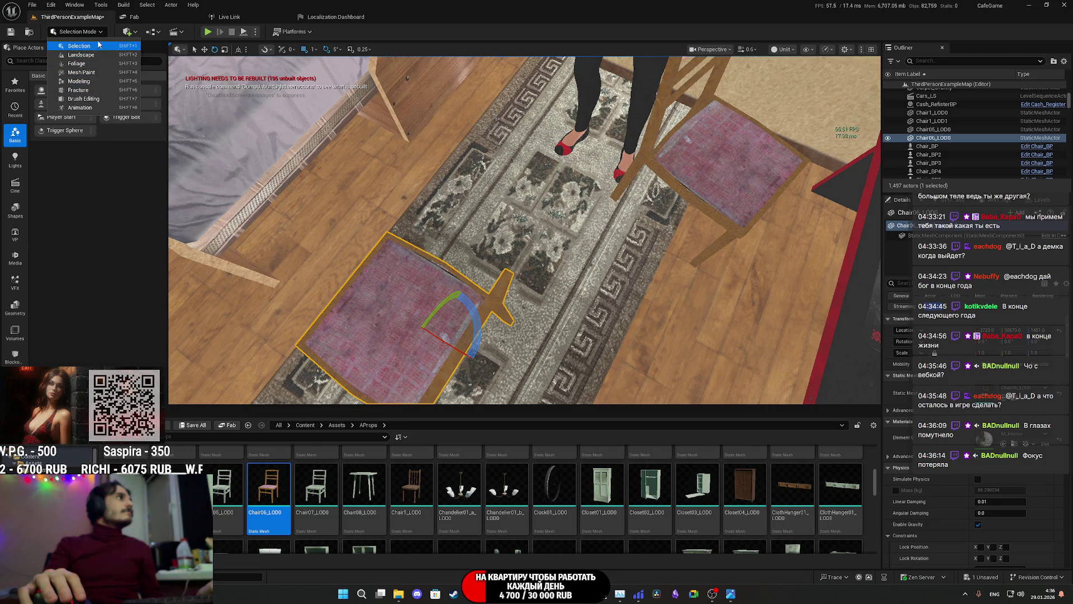
left_click(79, 81)
left_click_drag(368, 241, 358, 208)
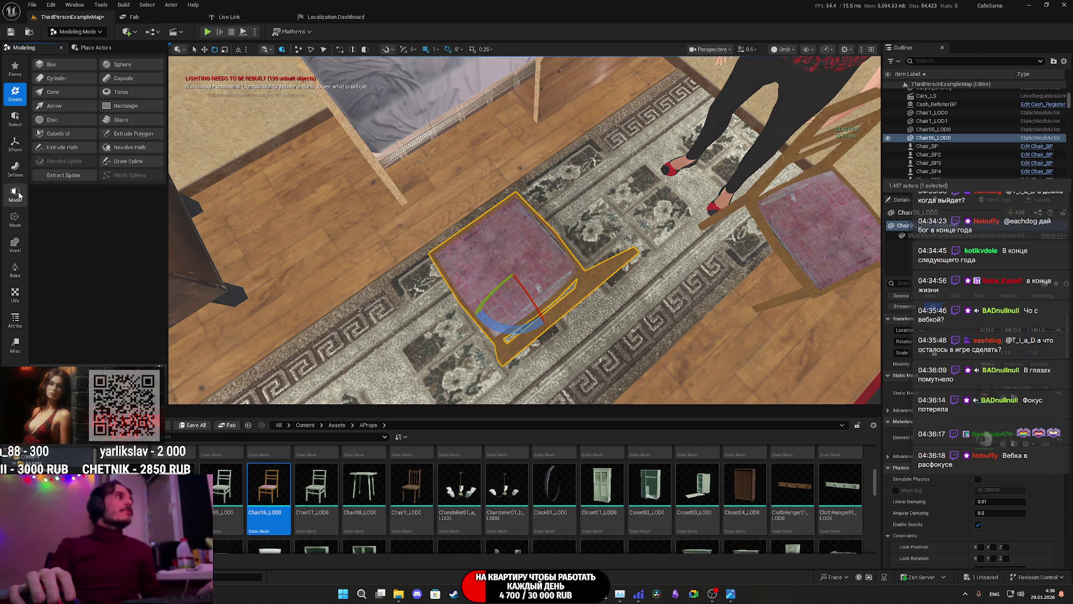
left_click(17, 143)
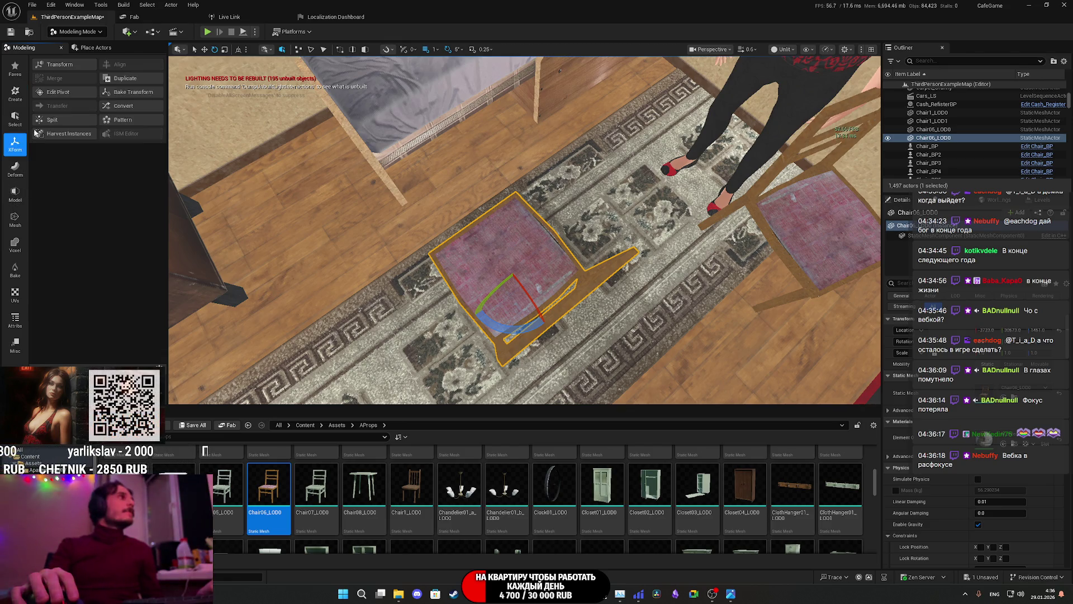
left_click(58, 92)
left_click_drag(525, 329, 399, 317)
left_click(527, 390)
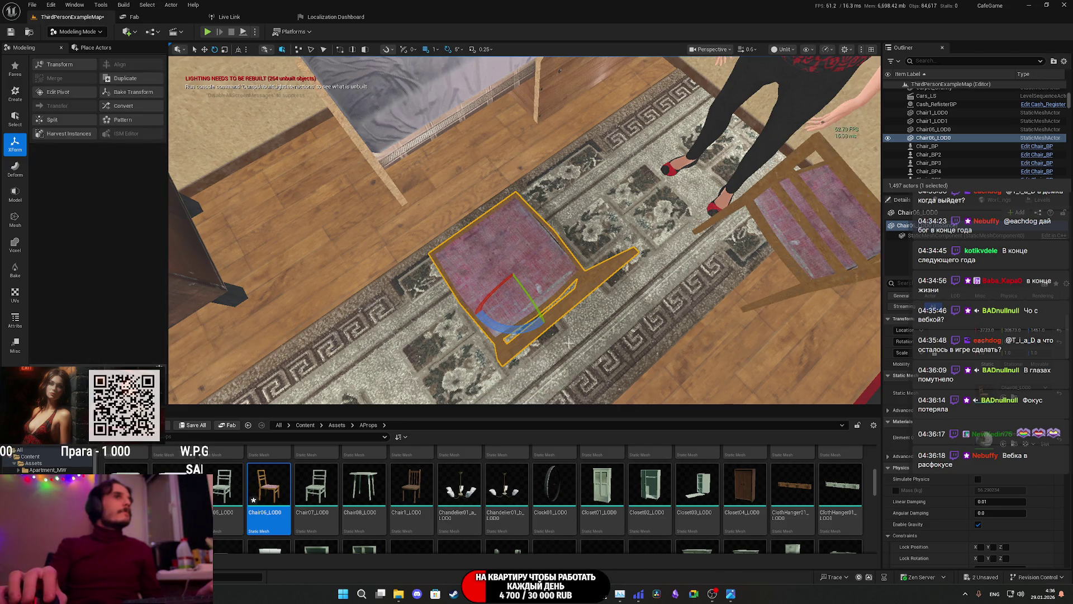
Step: Frame the Chair06_LOD0 chair, delete it, and save the map
key("f")
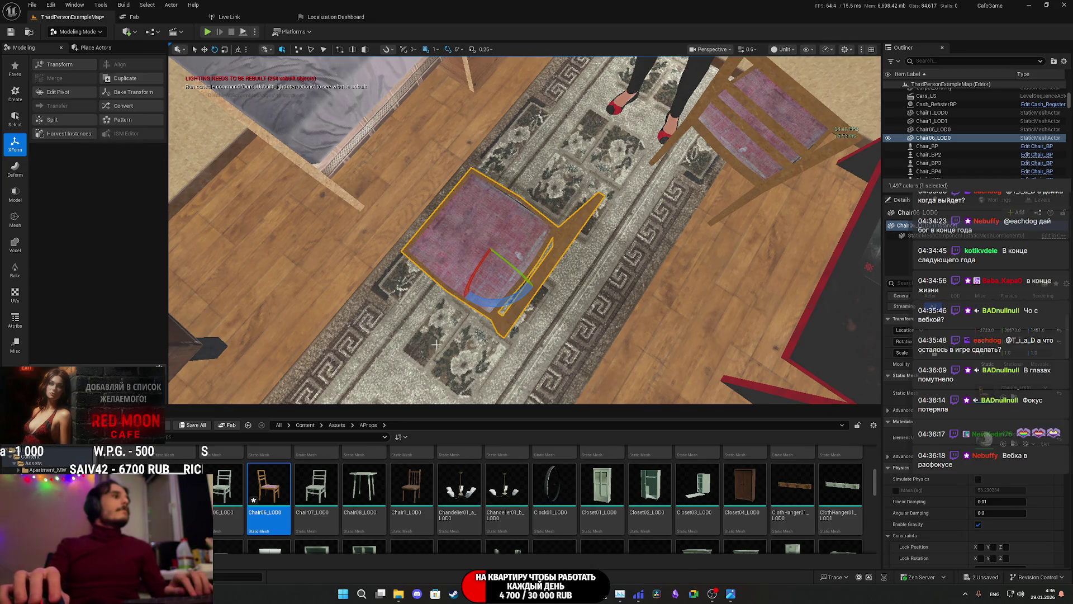
key("Delete")
left_click(196, 425)
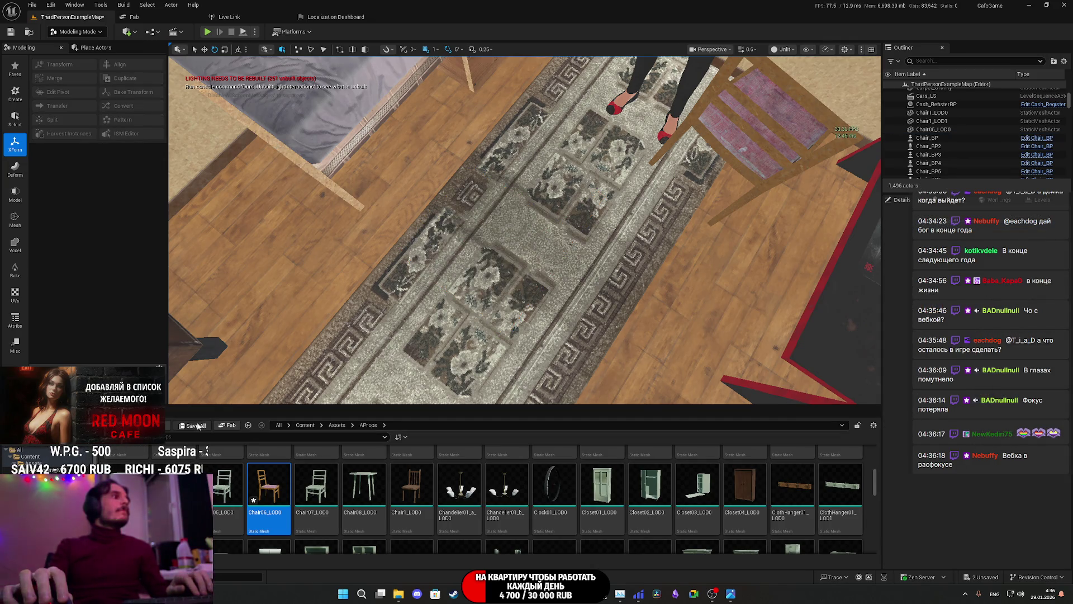
Step: Save the map, turn Chair_BP82 85° around its vertical axis, and launch a fullscreen play test
left_click(615, 393)
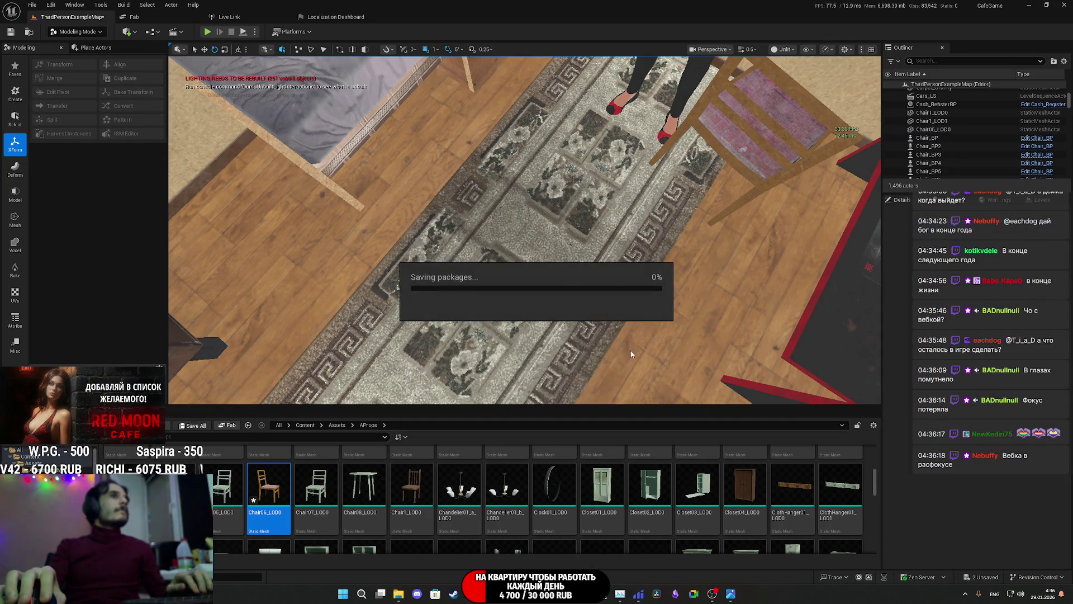
left_click(744, 144)
left_click_drag(724, 212, 685, 203)
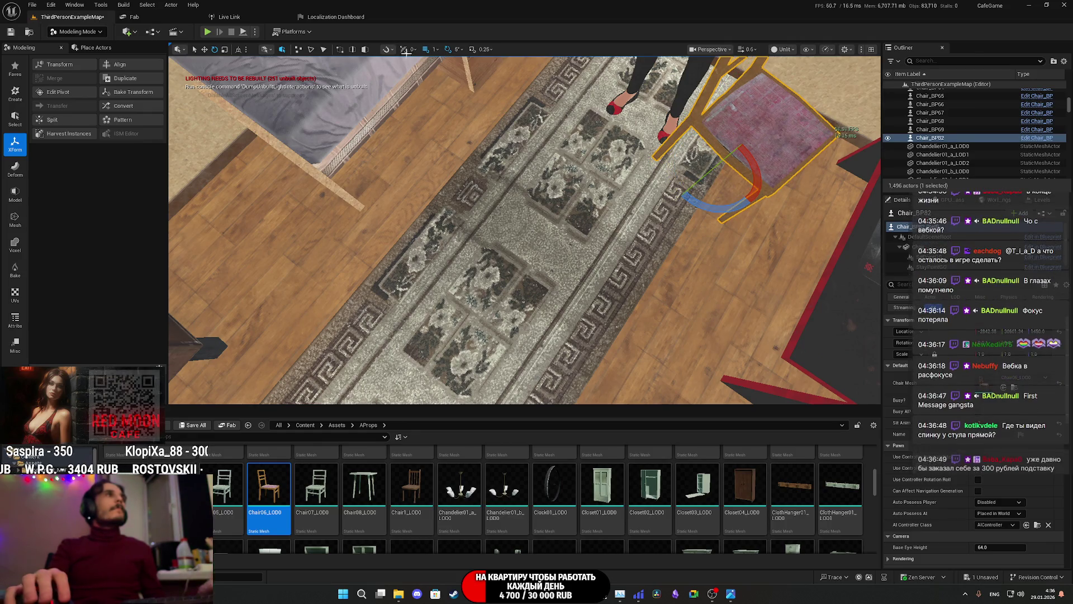
left_click(207, 31)
key("F11")
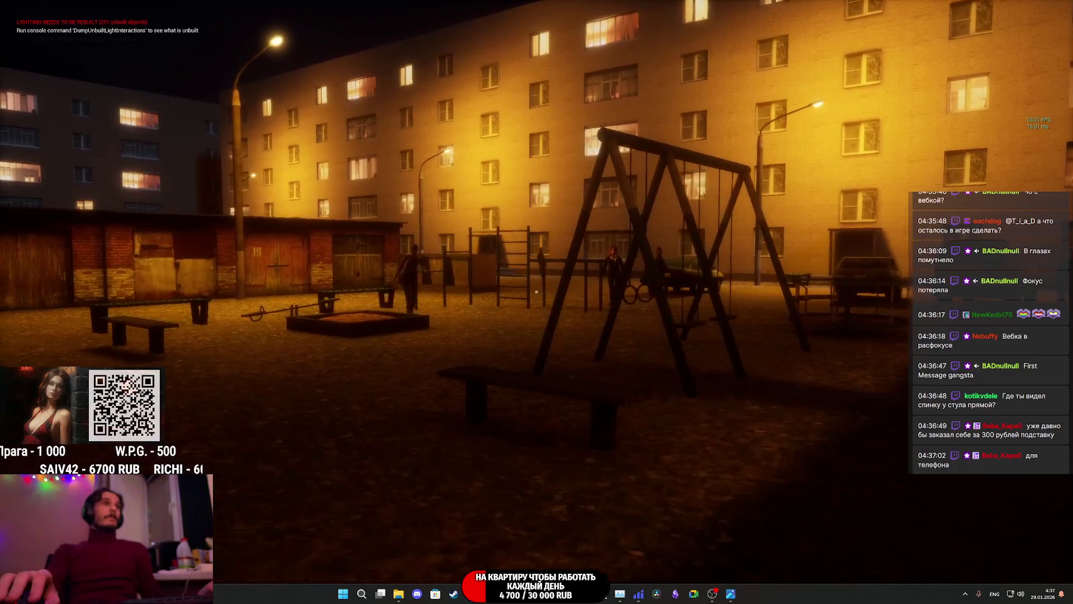
Step: Walk forward toward the courtyard swings in the running play test
key("w")
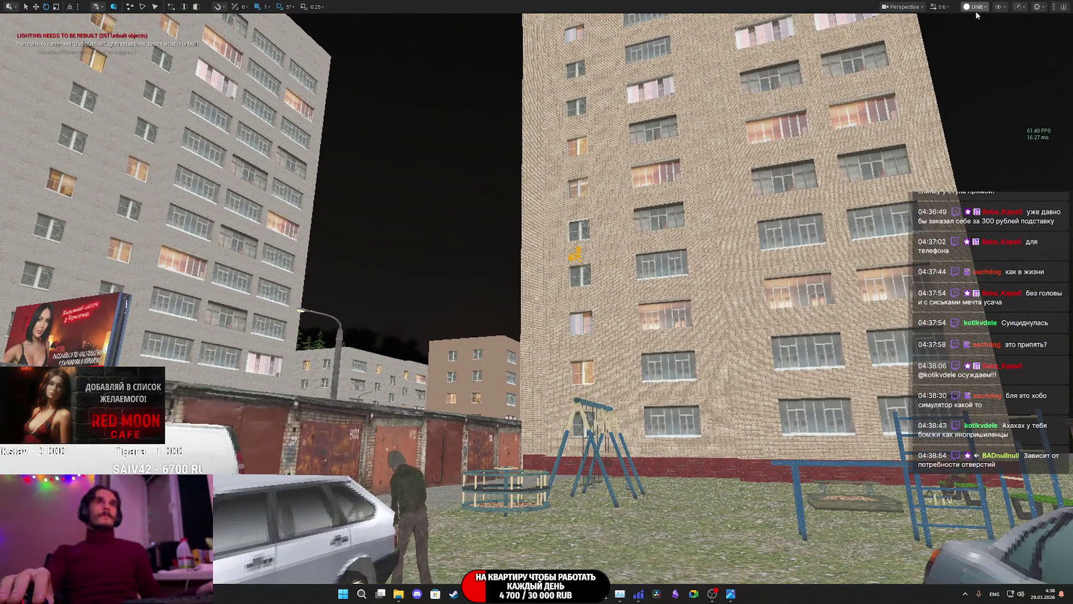
Step: Switch the viewport view mode from Unlit to Lit and fly up to a courtyard overview
left_click(977, 7)
left_click(990, 39)
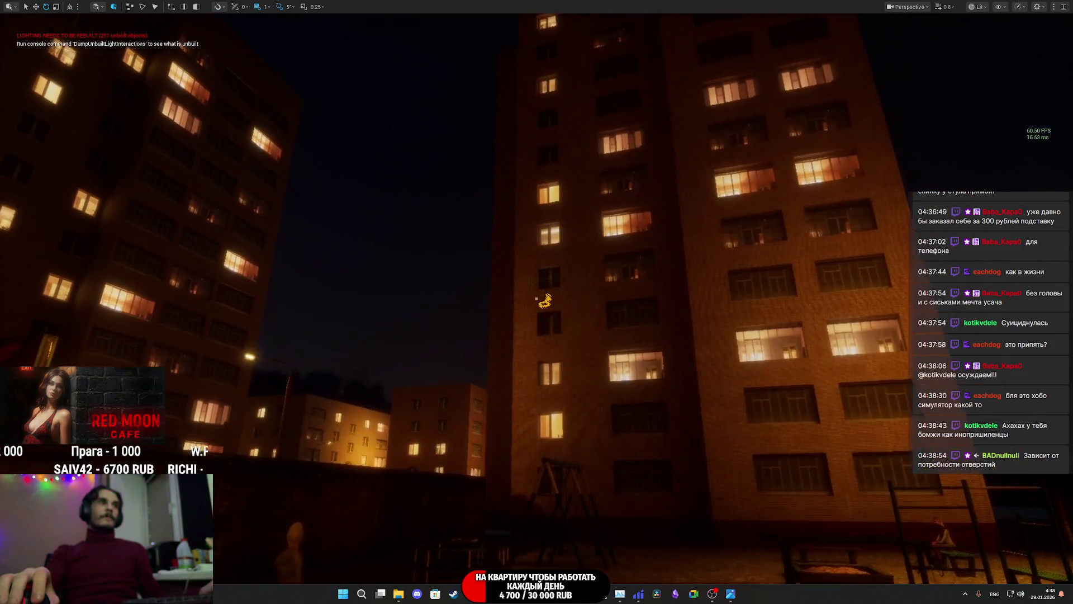
scroll(536, 301, "up", 3)
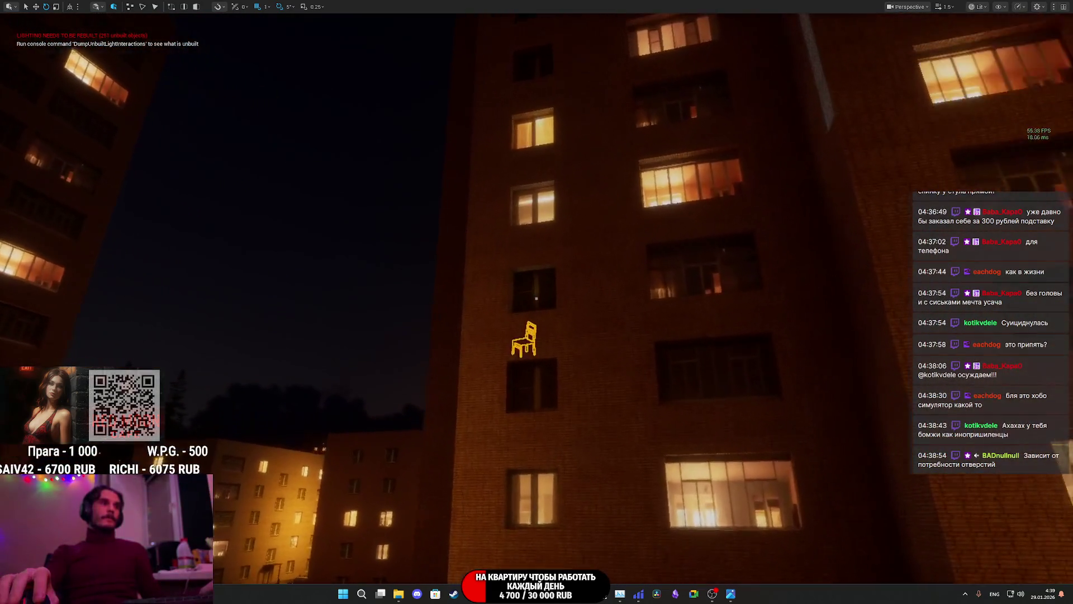
key("w")
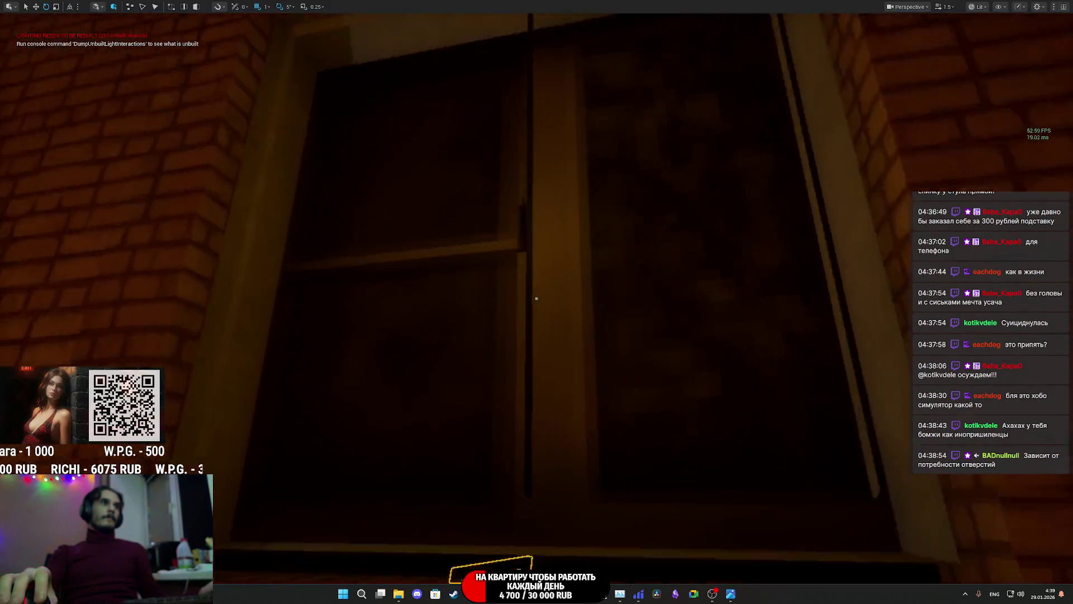
key("s")
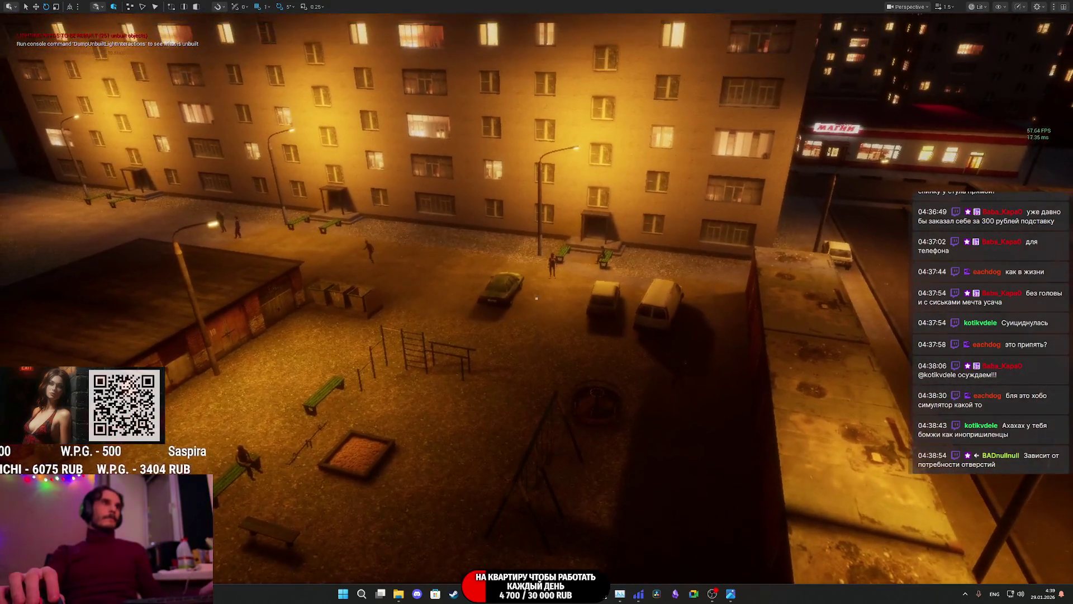
Step: Fly back toward the chair and restore the full editor layout with F11
key("w")
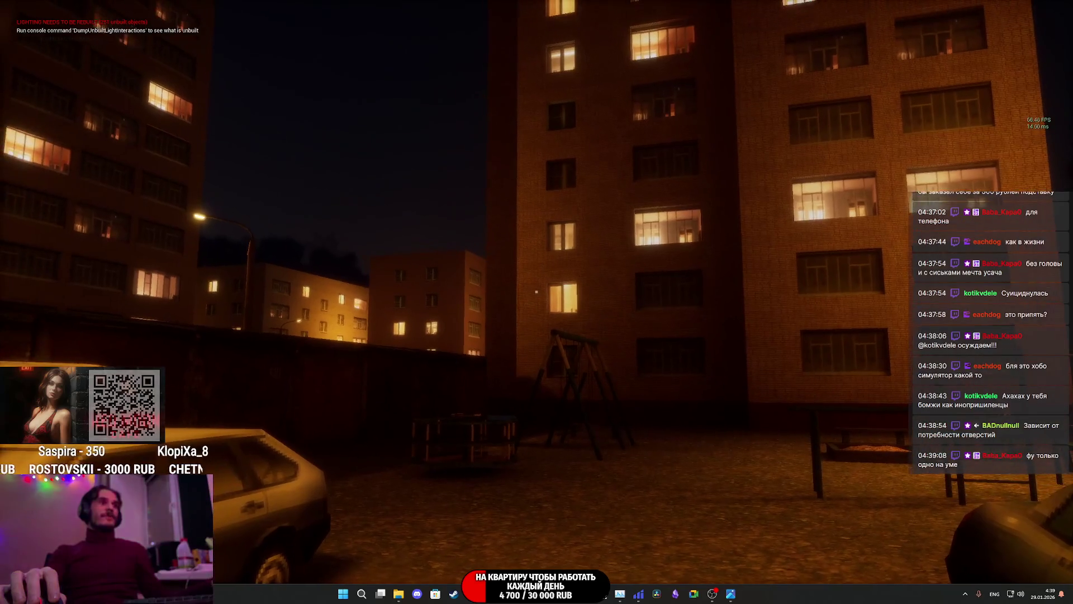
key("Escape")
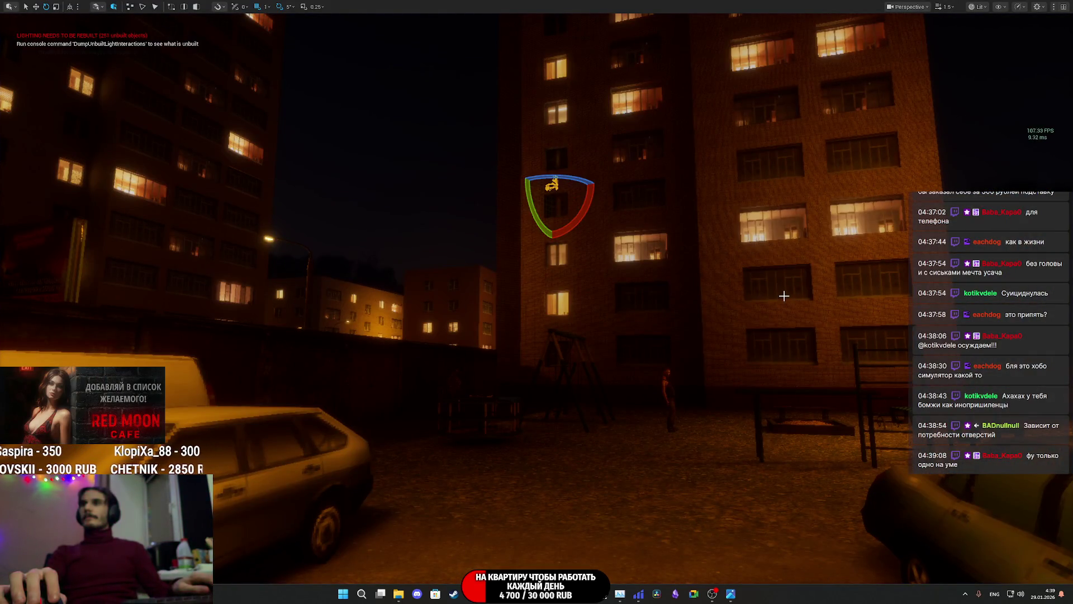
key("F11")
left_click_drag(688, 267, 688, 212)
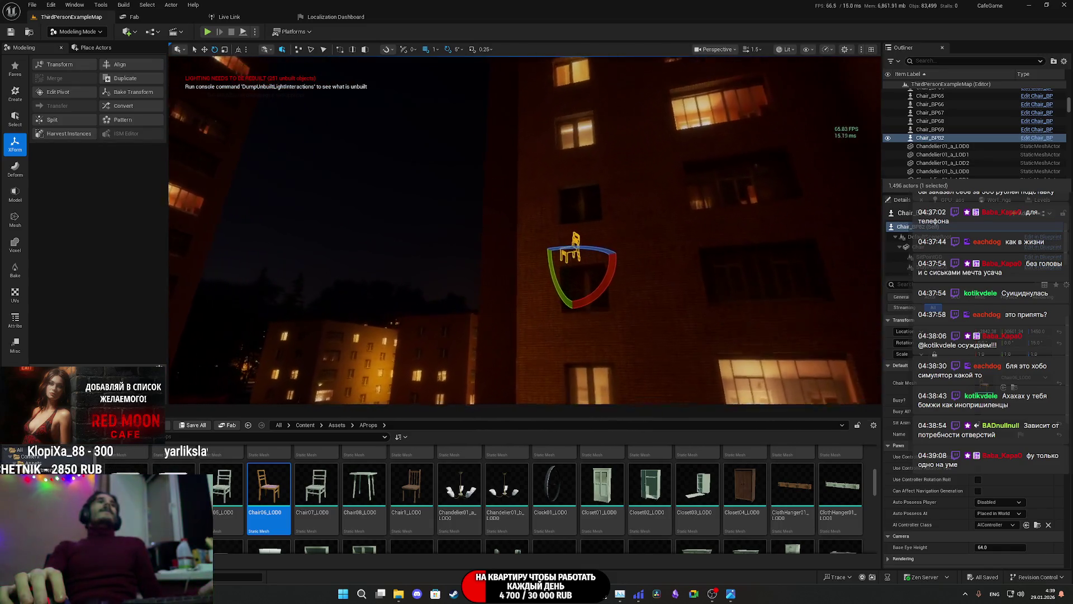
Step: Focus on the chair's mesh component beside the desk and start a play test with Alt+P
key("f")
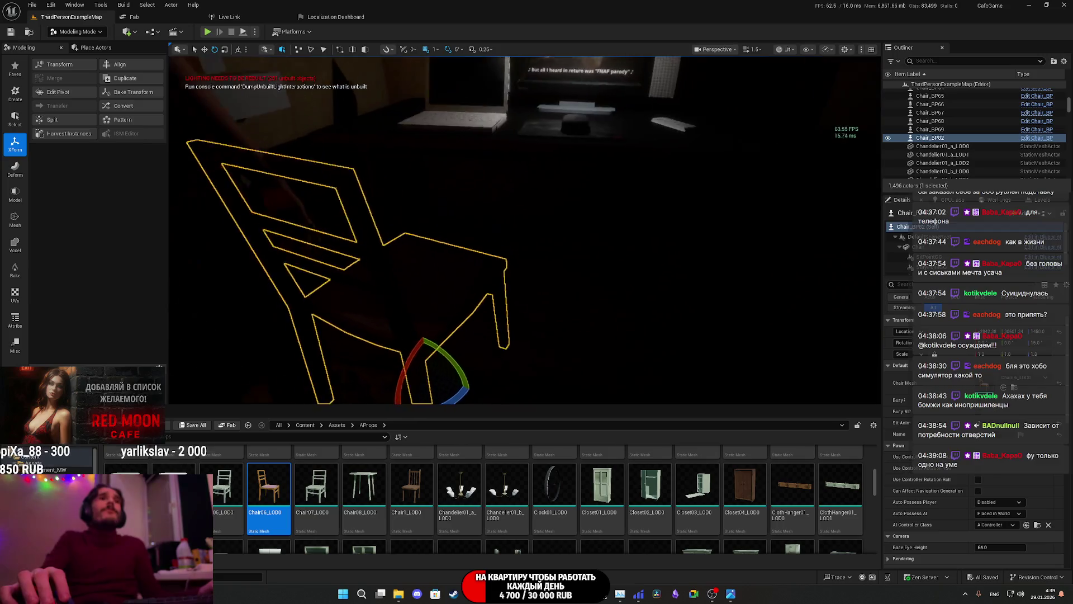
left_click_drag(526, 235, 525, 213)
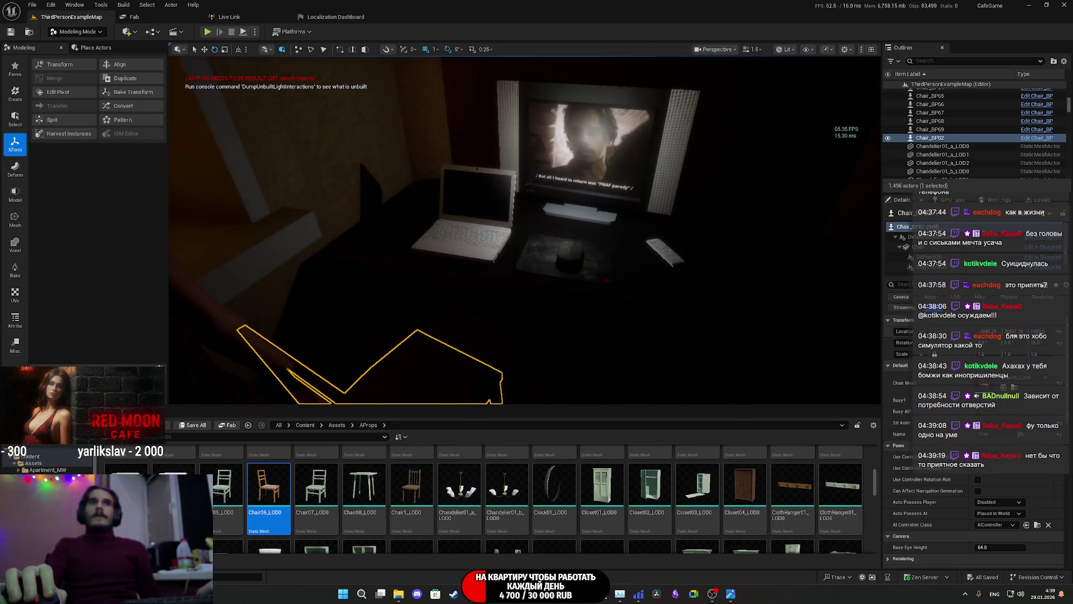
left_click(928, 237)
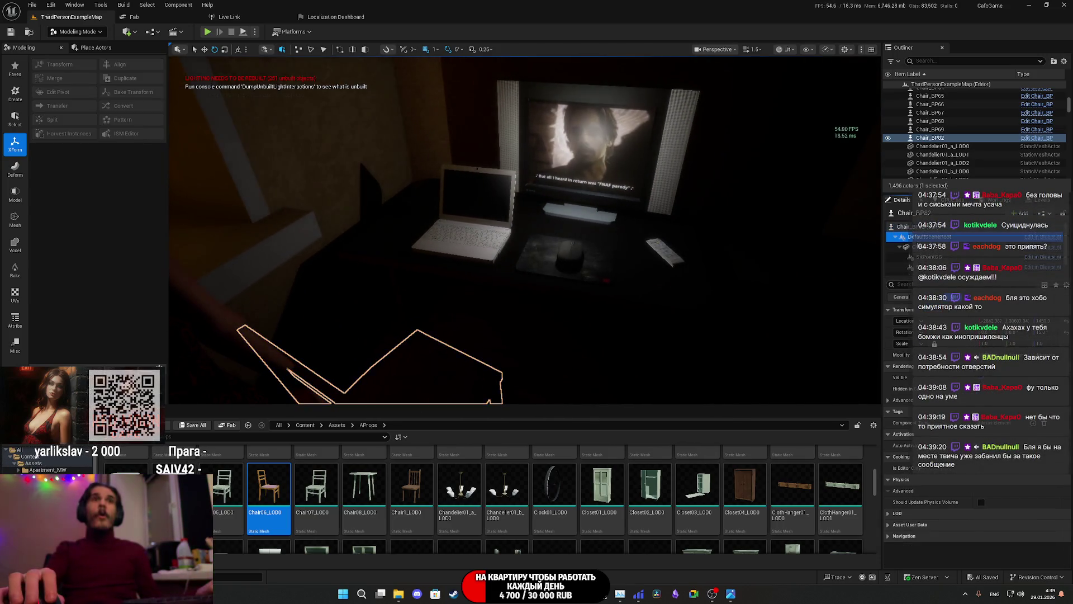
left_click(933, 250)
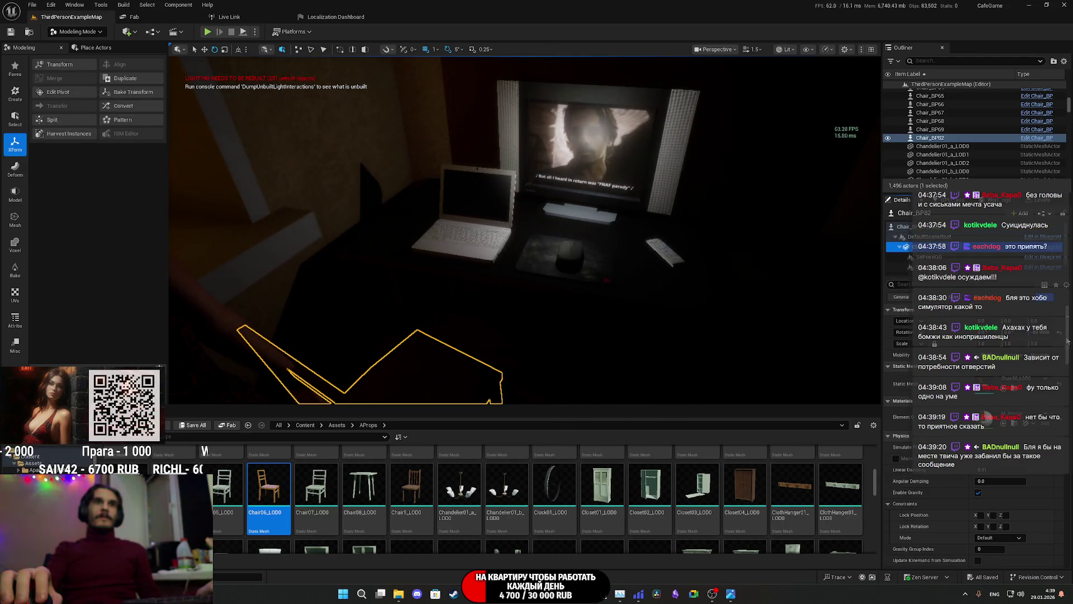
key("f")
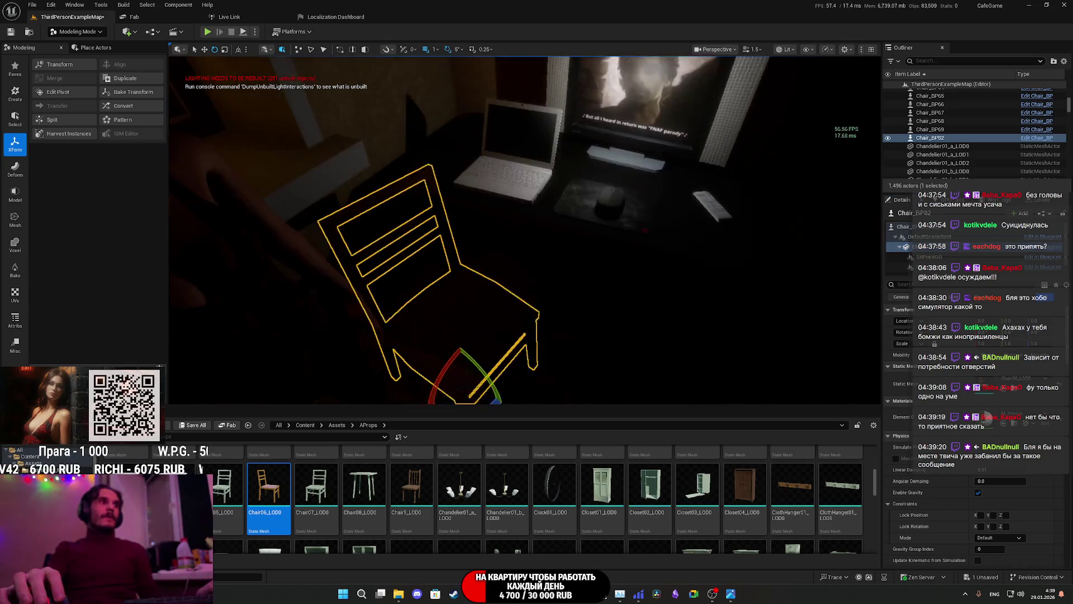
left_click_drag(526, 229, 509, 196)
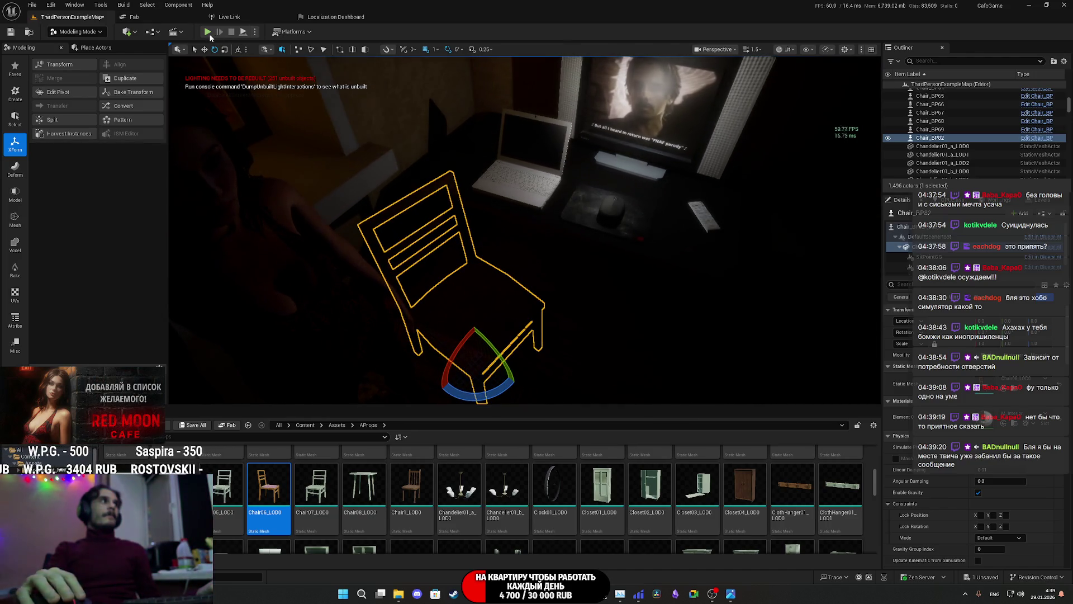
key("alt+p")
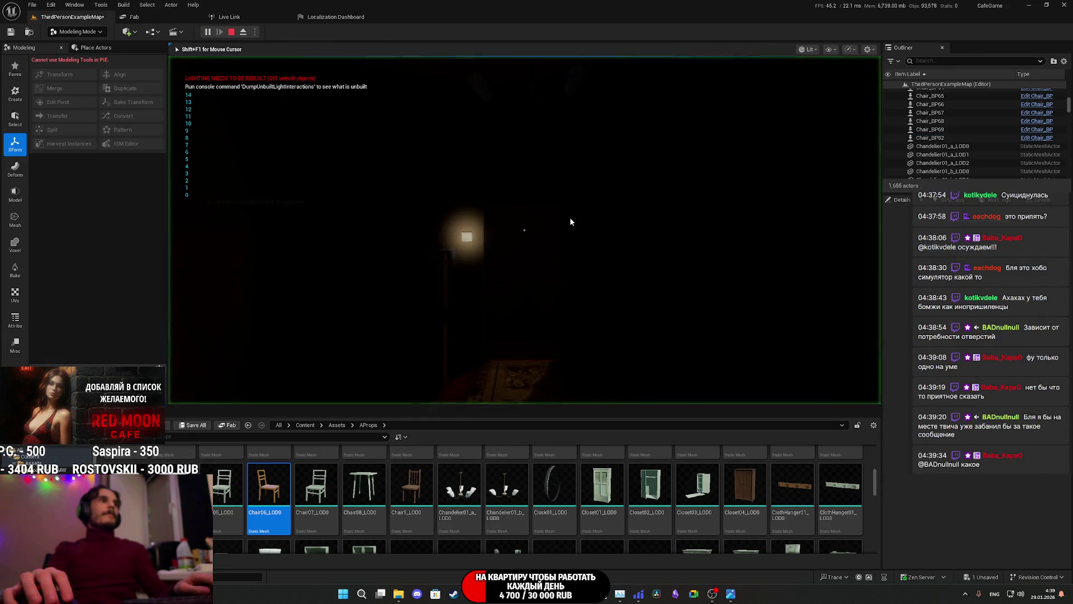
Step: Go fullscreen, sit on the desk chair with E, then stop the play test
key("F11")
key("e")
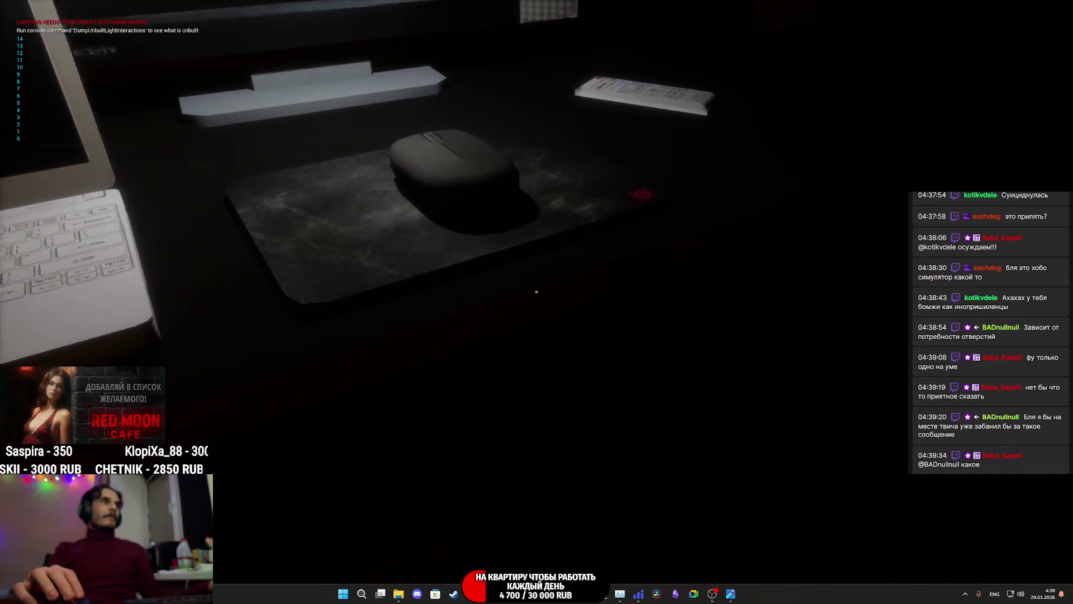
key("Escape")
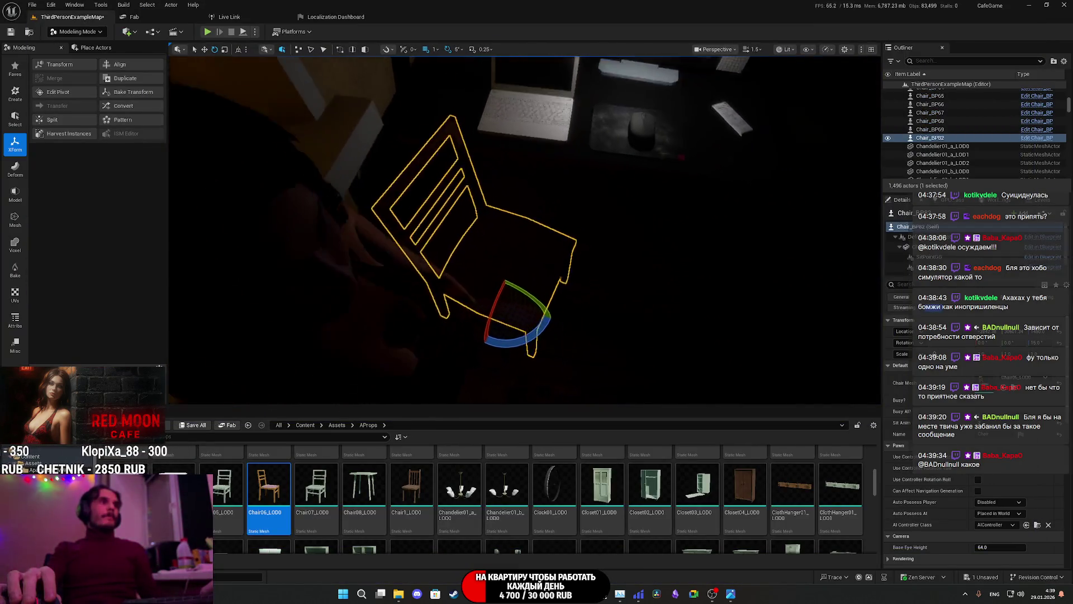
Step: Turn Chair_BP82 a further -90° and start another fullscreen play test
mouse_move(545, 321)
left_mouse_down()
mouse_move(550, 279)
mouse_move(528, 254)
mouse_move(539, 274)
left_mouse_up()
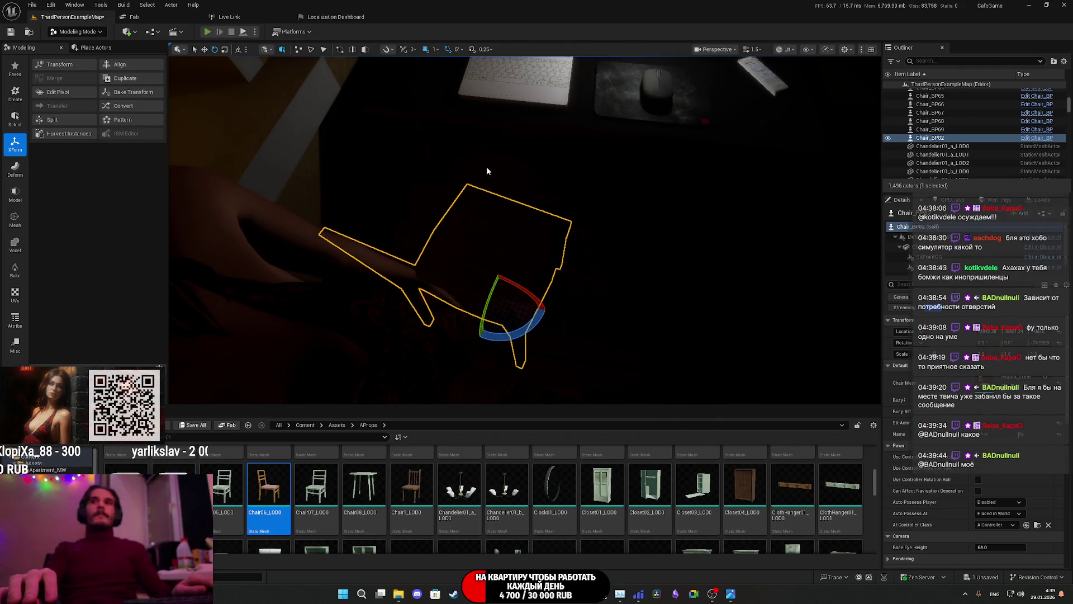
key("alt+p")
key("F11")
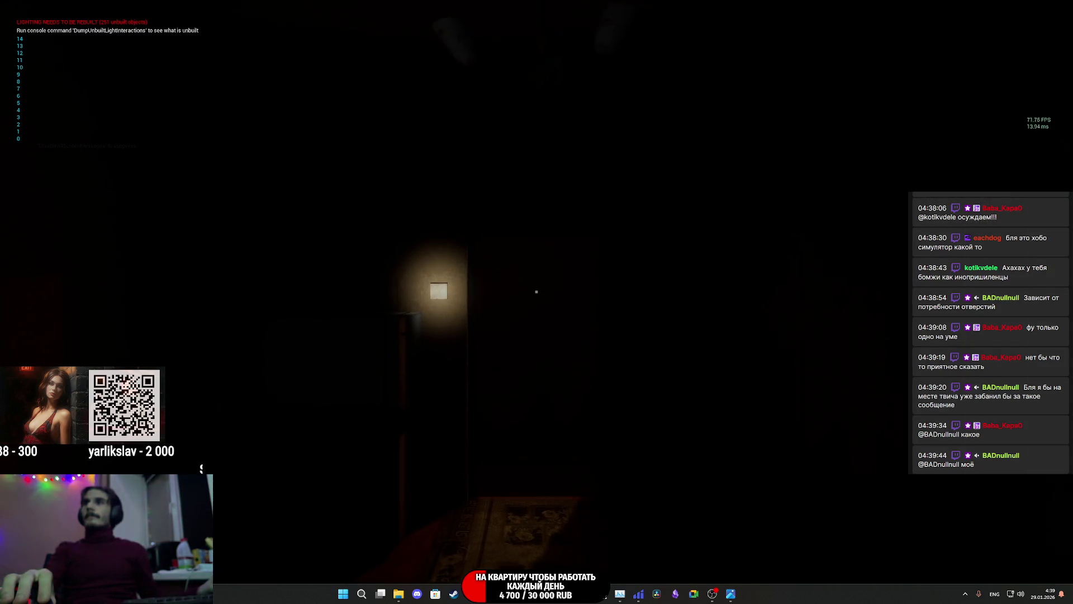
Step: Walk to the desk, sit on the chair with E, move toward the TV, then end the play test
mouse_move(537, 291)
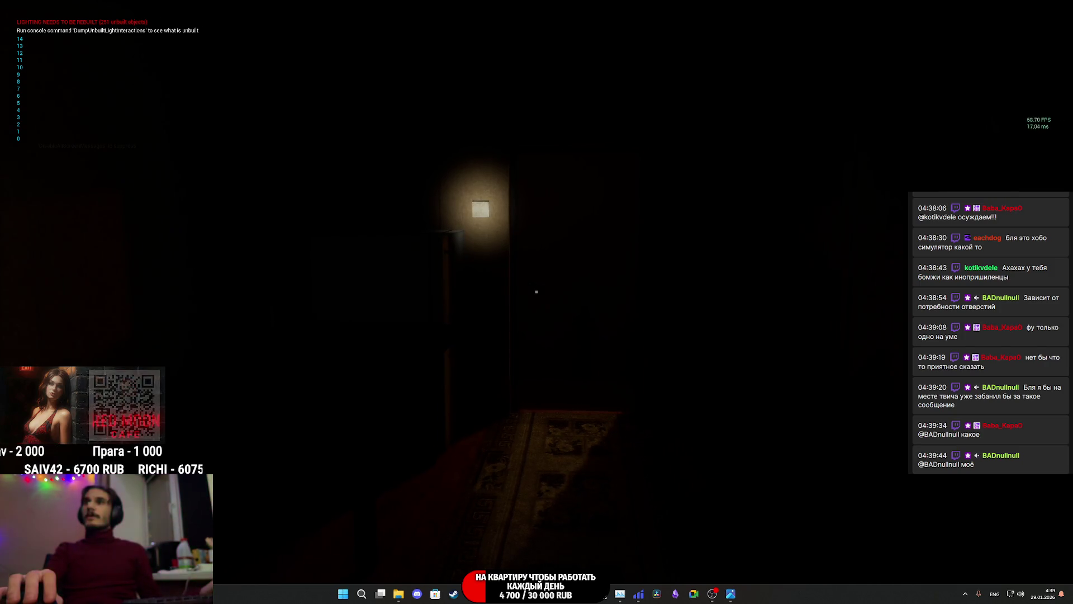
key("w")
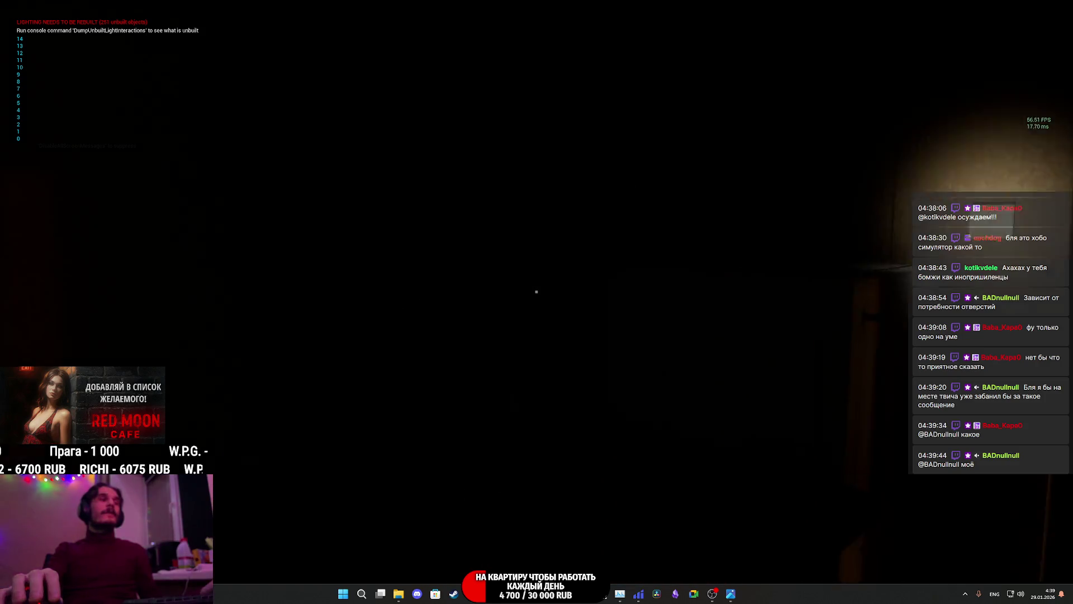
key("e")
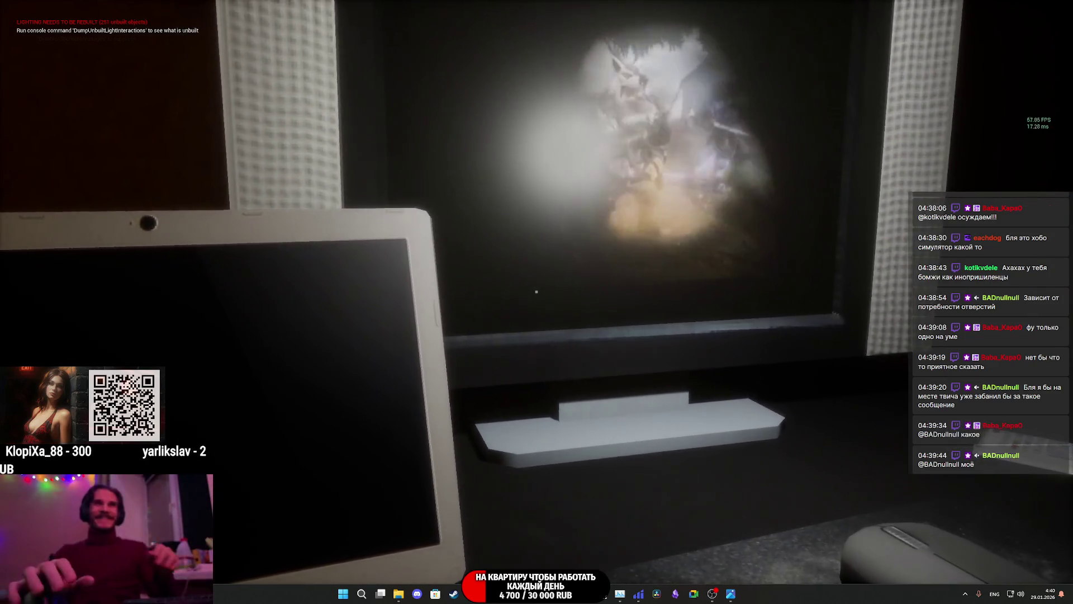
key("w")
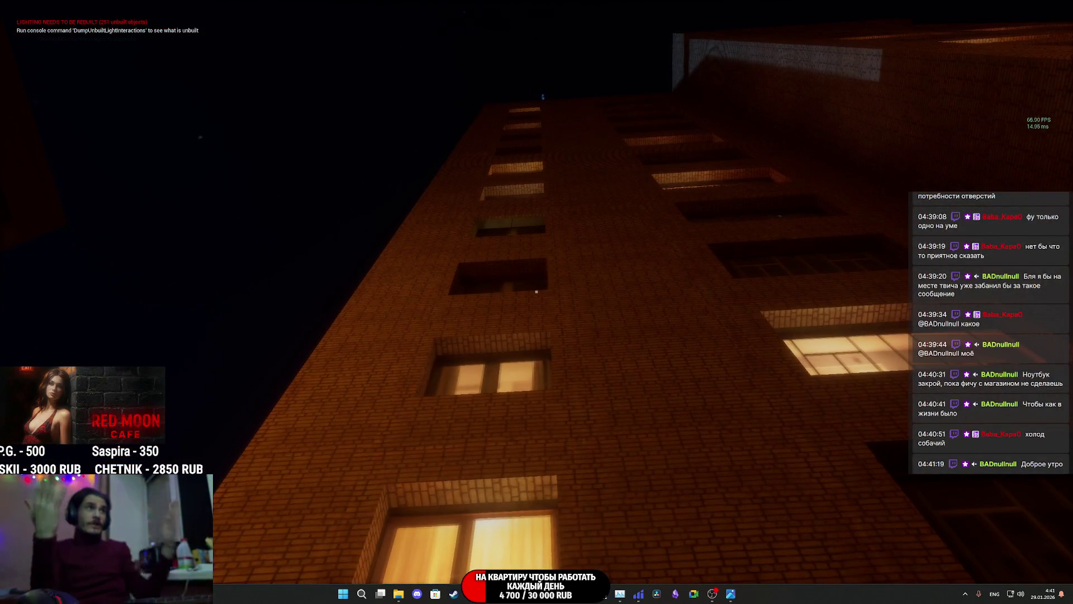
key("Escape")
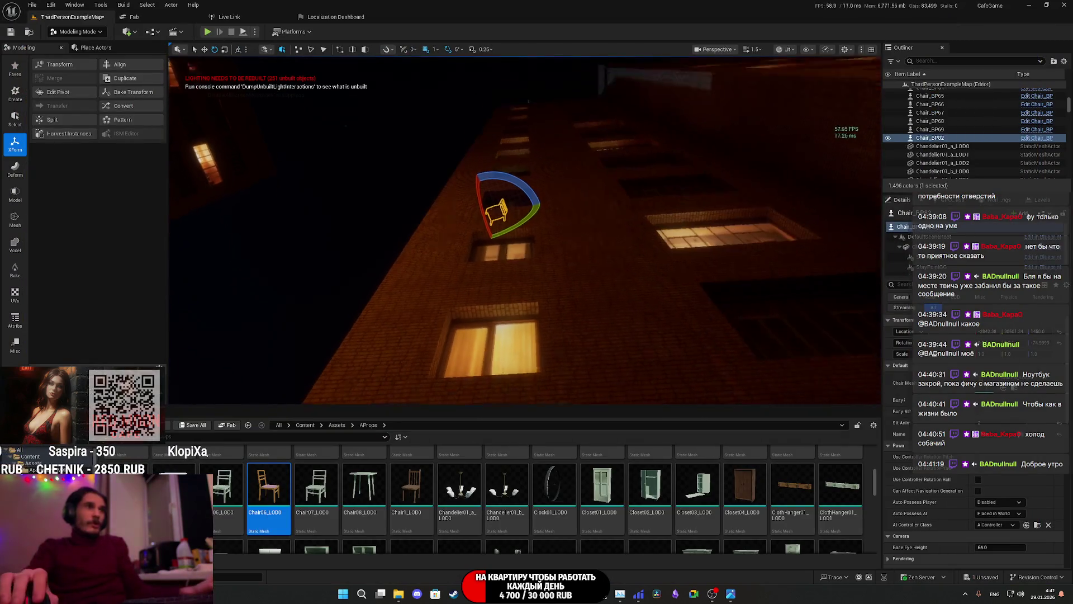
Step: Set the desk chair's StayPointAI sit point Location Y to 75
key("f")
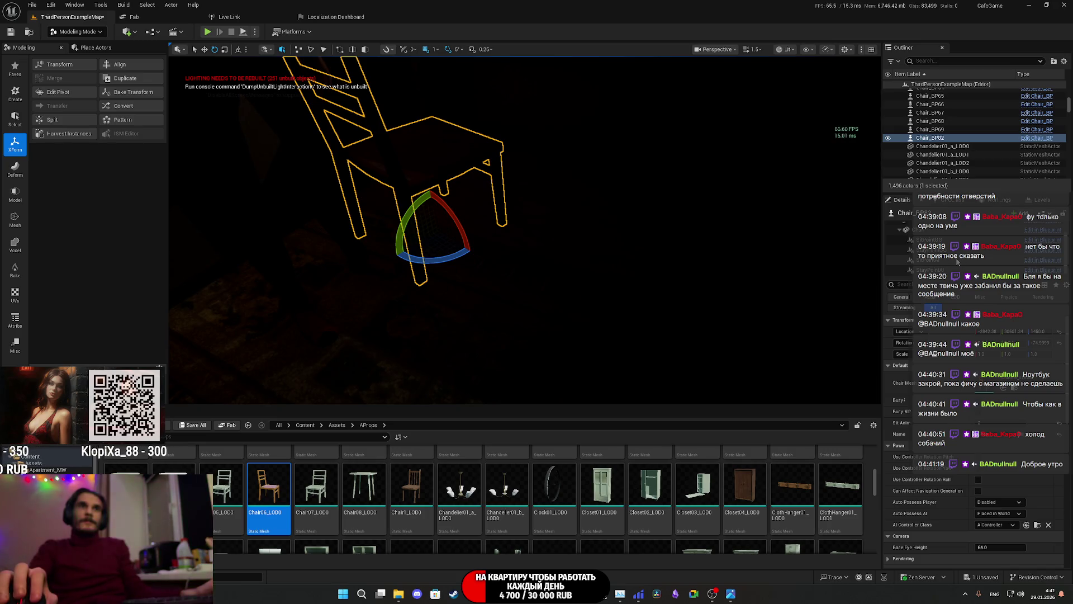
left_click(951, 270)
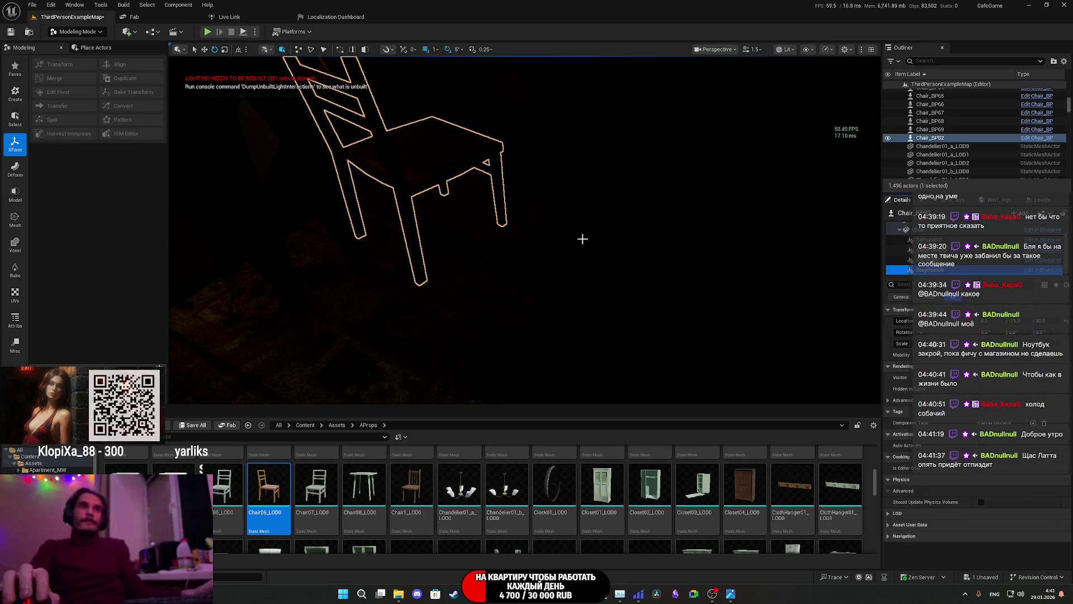
key("f")
key("w")
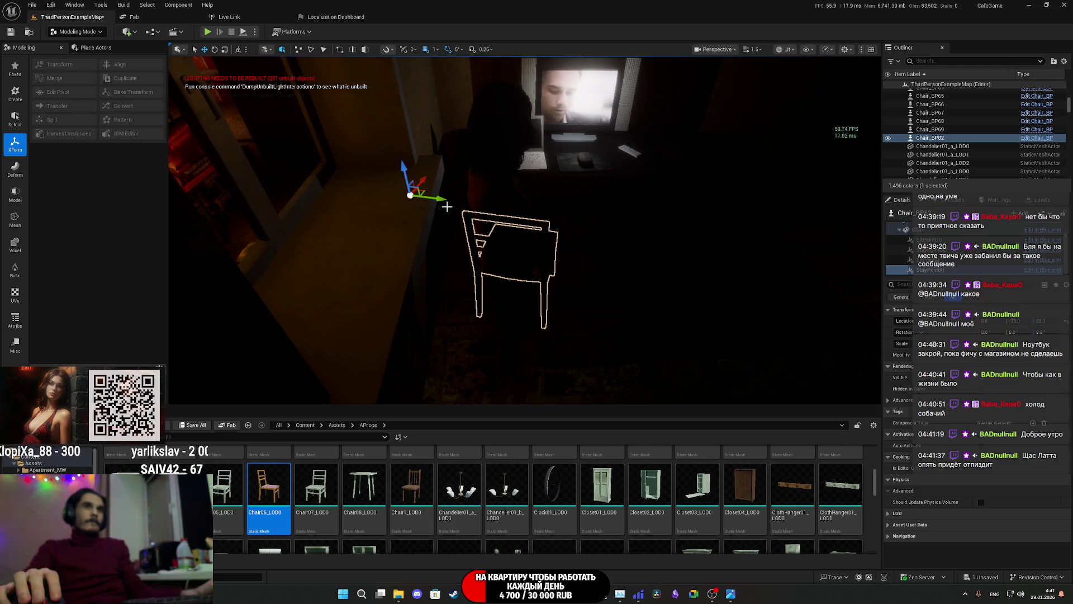
left_click(1043, 323)
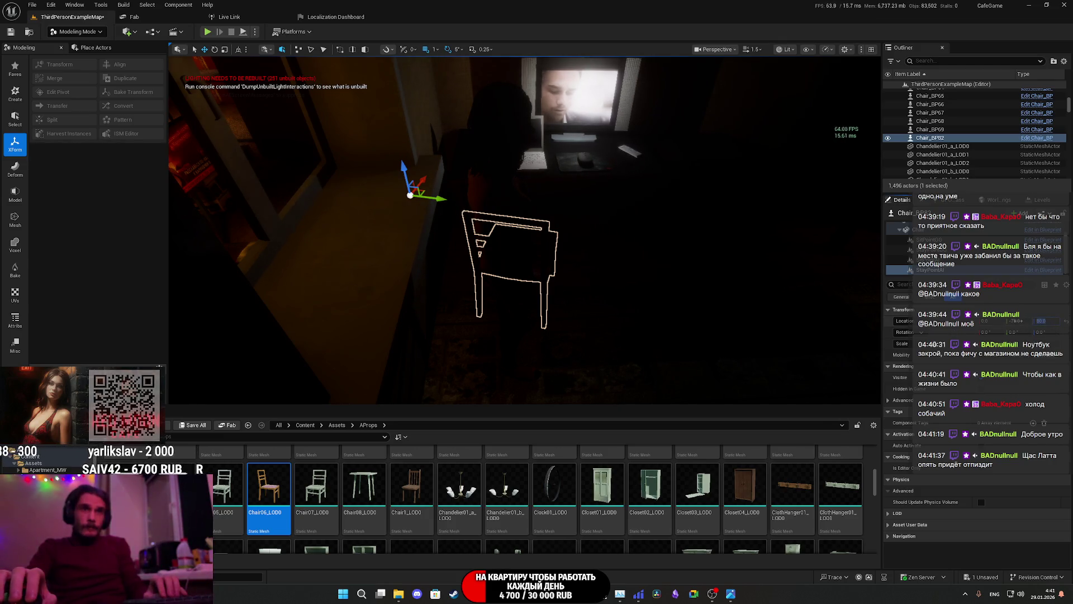
left_click(1025, 324)
type("75")
key("Return")
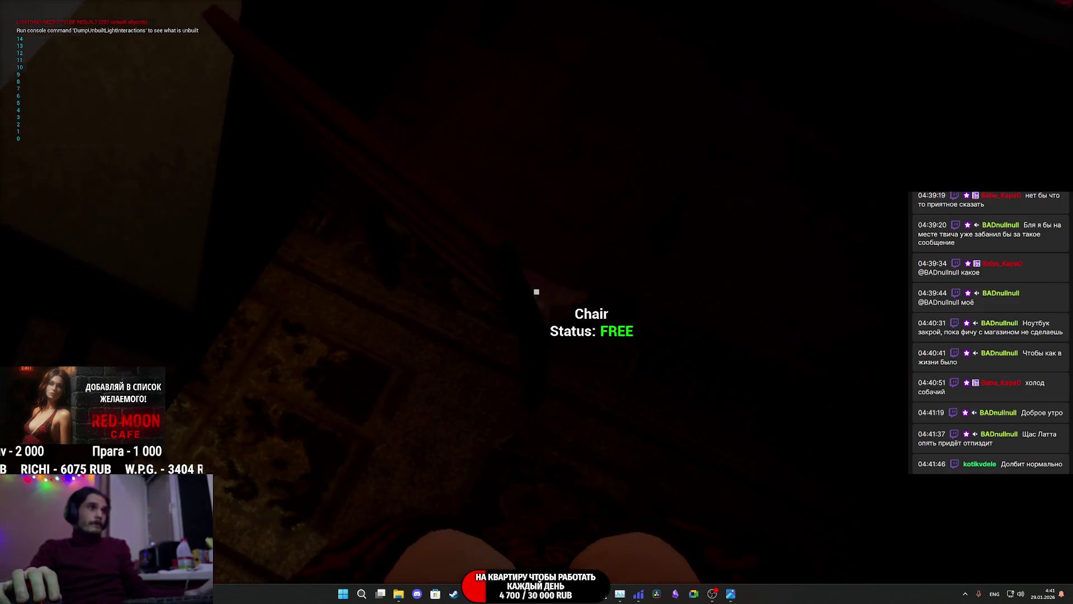
Step: Try sitting on the desk chair, end the test, and start another play test
key("e")
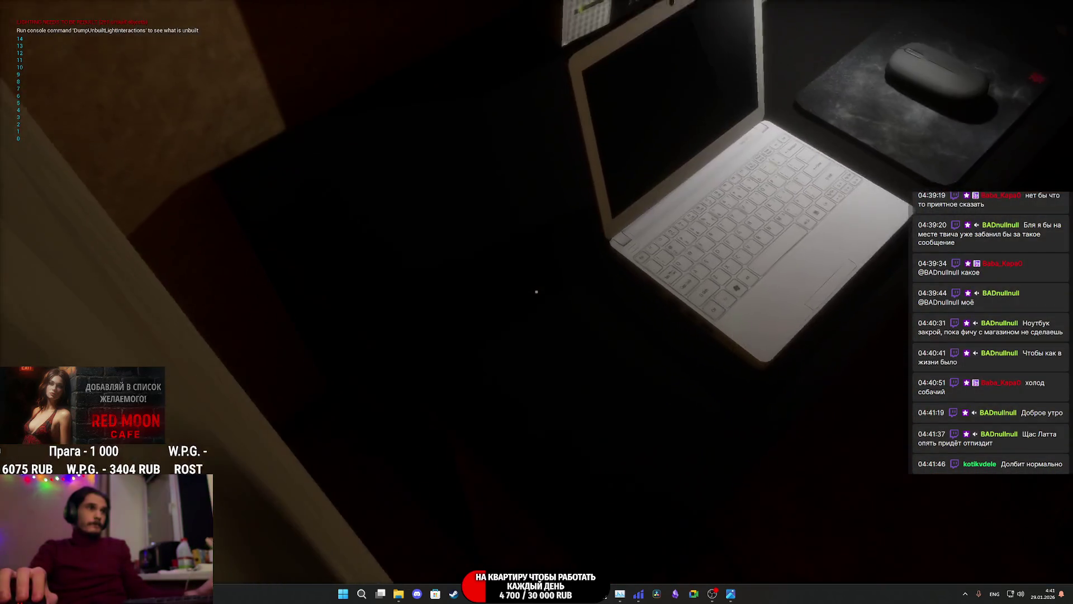
key("Escape")
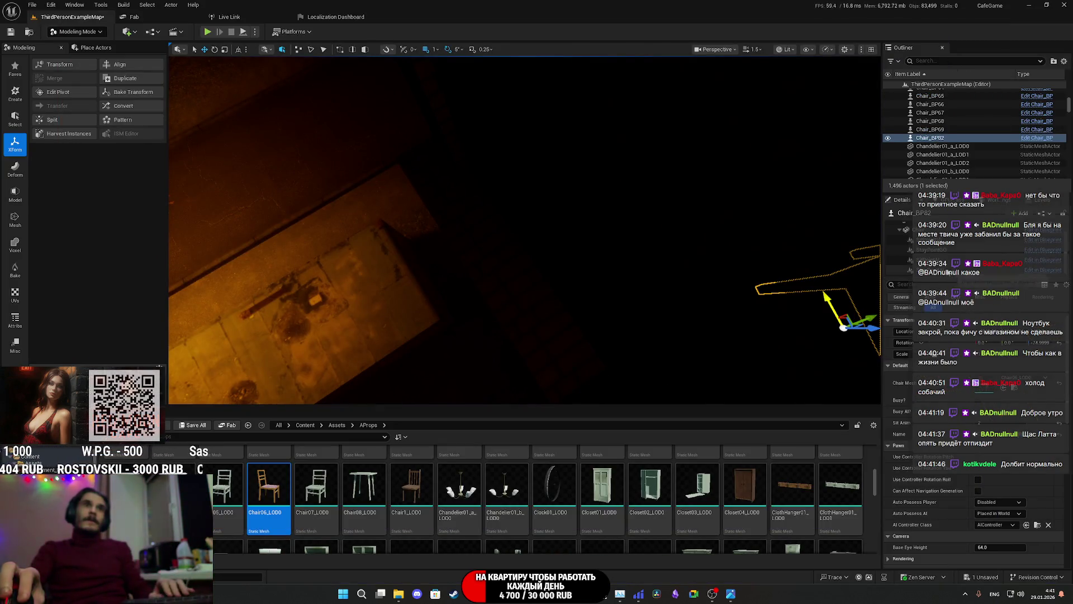
left_click(944, 255)
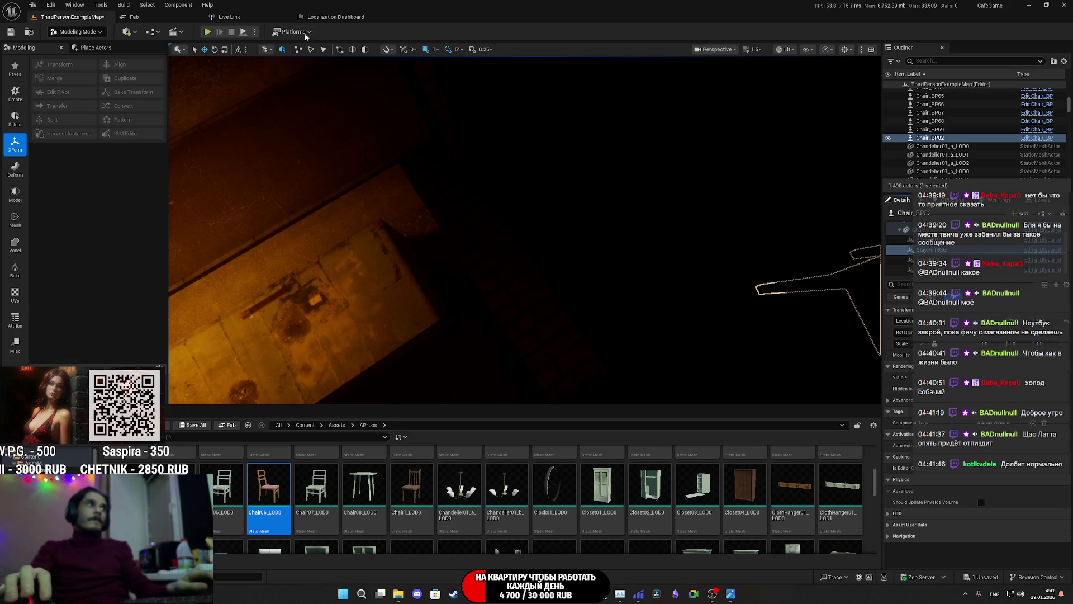
key("alt+p")
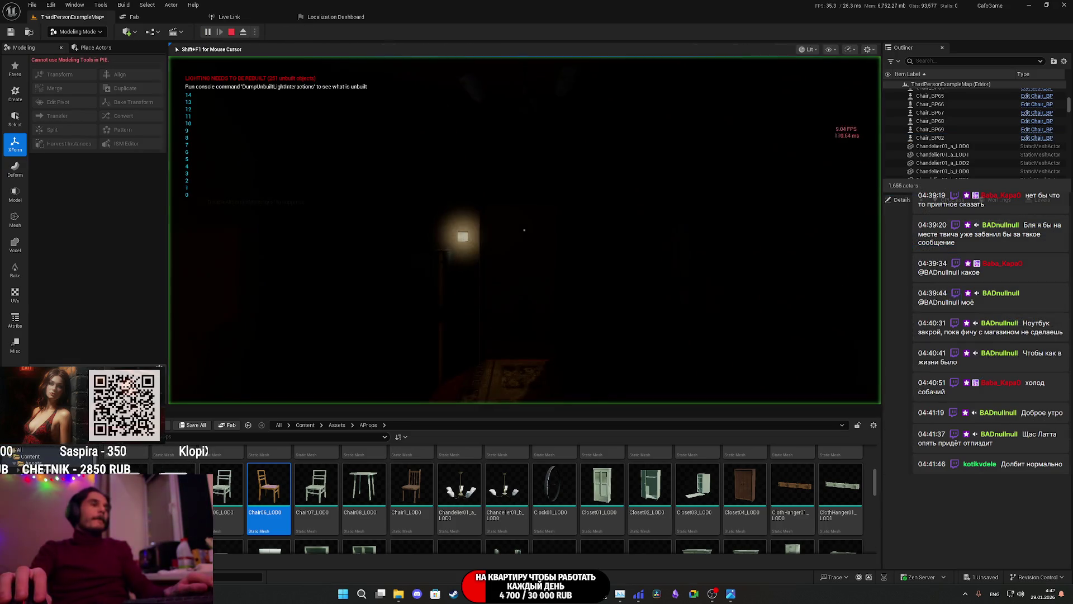
Step: Sit at the desk chair facing the laptop and monitor, then end the play test
key("e")
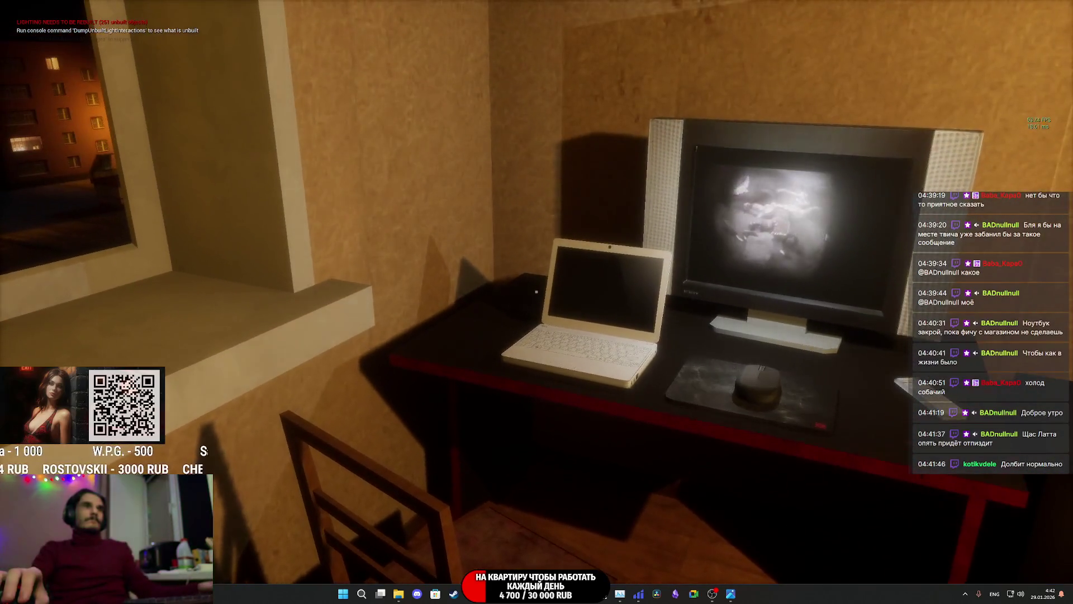
key("Escape")
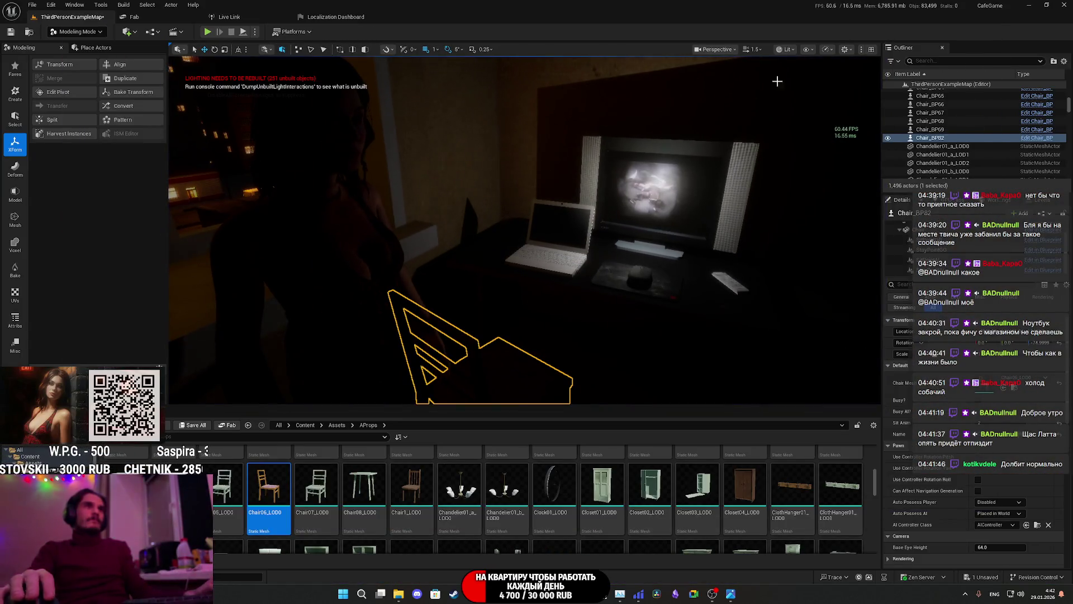
Step: In Unlit view, raise the copied chair and slide it left into the bed
left_click(803, 91)
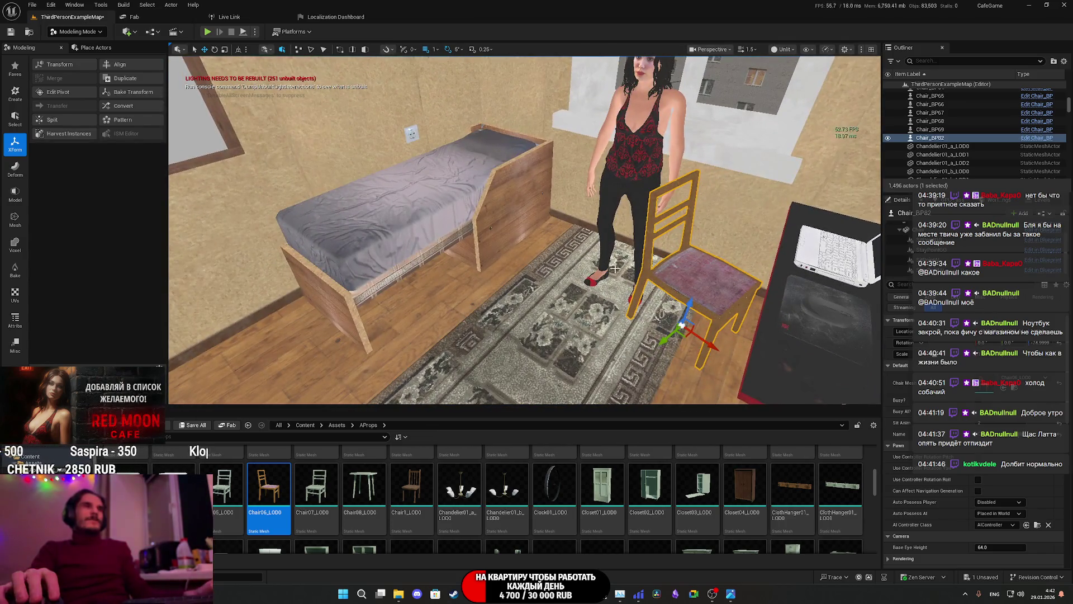
mouse_move(526, 229)
left_mouse_down()
mouse_move(553, 235)
mouse_move(531, 223)
mouse_move(503, 241)
left_mouse_up()
left_click_drag(675, 289, 672, 276)
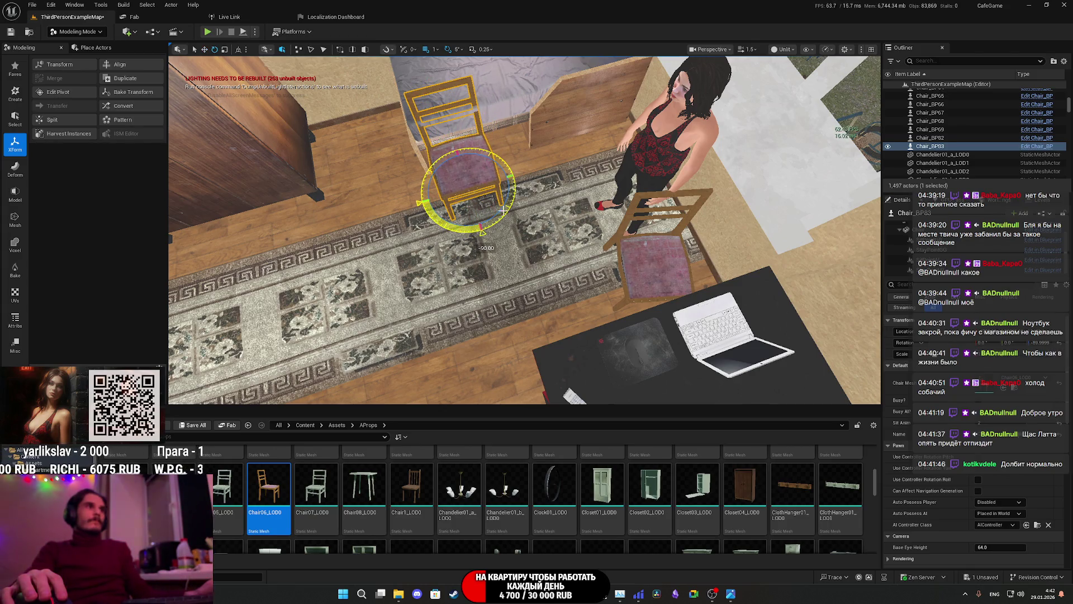
key("w")
key("s")
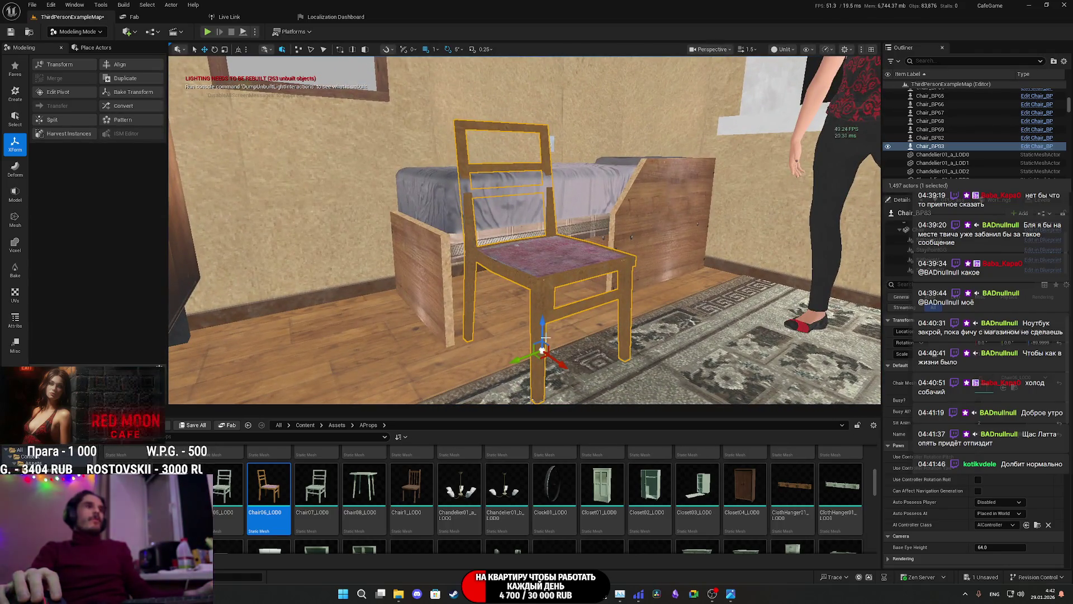
left_click_drag(544, 311, 541, 252)
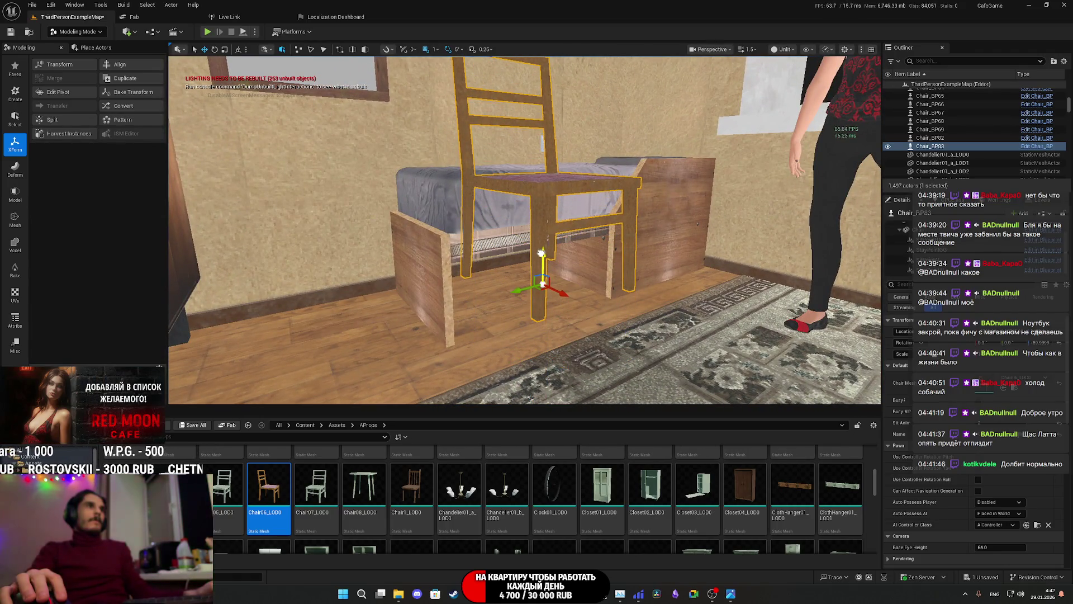
key("s")
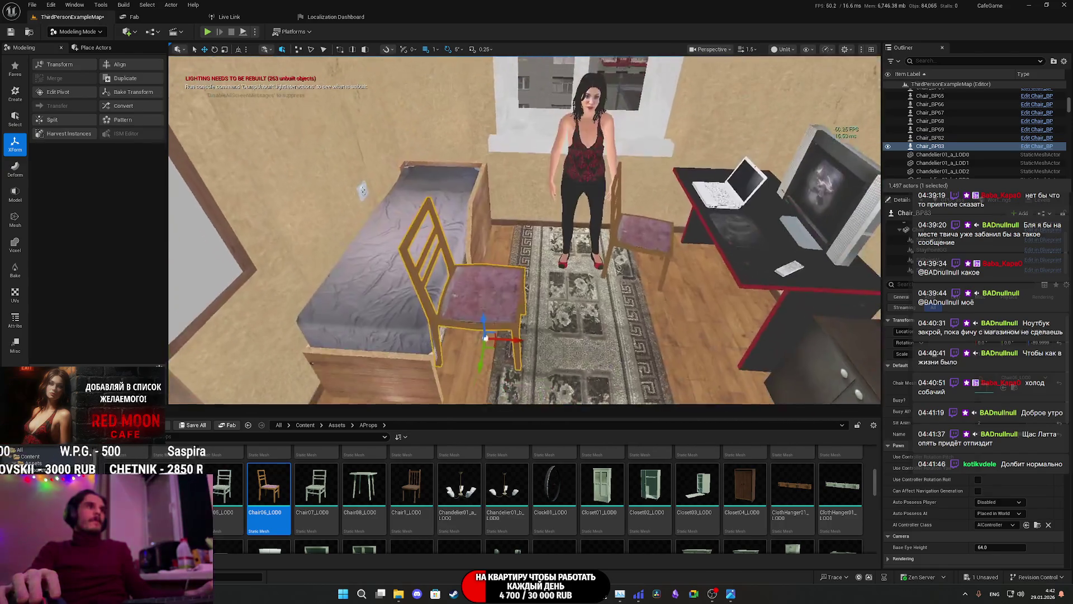
left_click_drag(523, 227, 363, 219)
left_click_drag(511, 253, 521, 261)
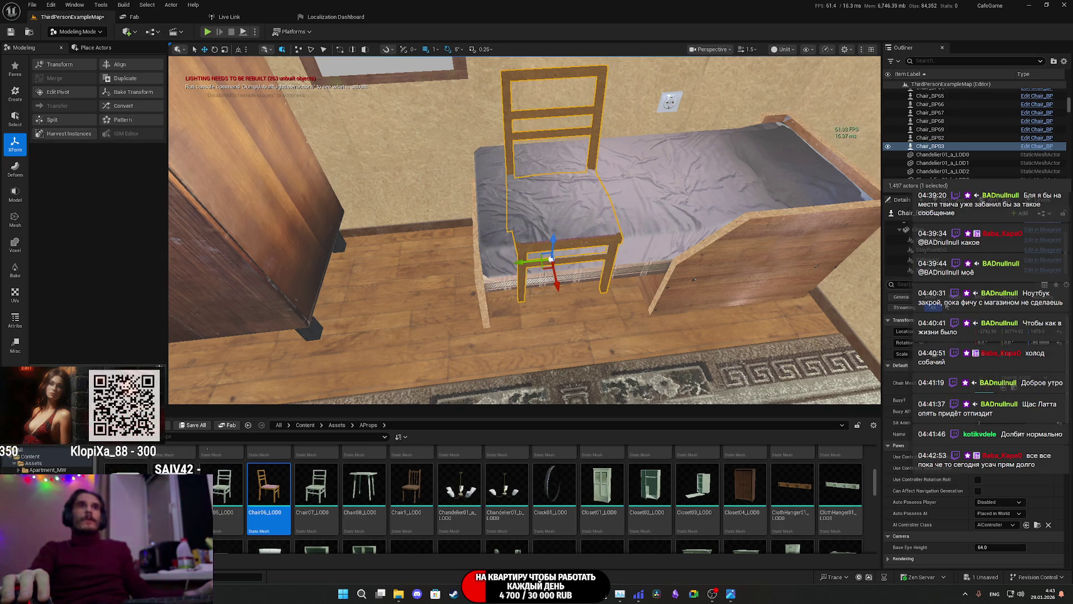
Step: Delete the copied chair's mesh component, leaving only its sit point
left_click(905, 229)
scroll(929, 442, "down", 5)
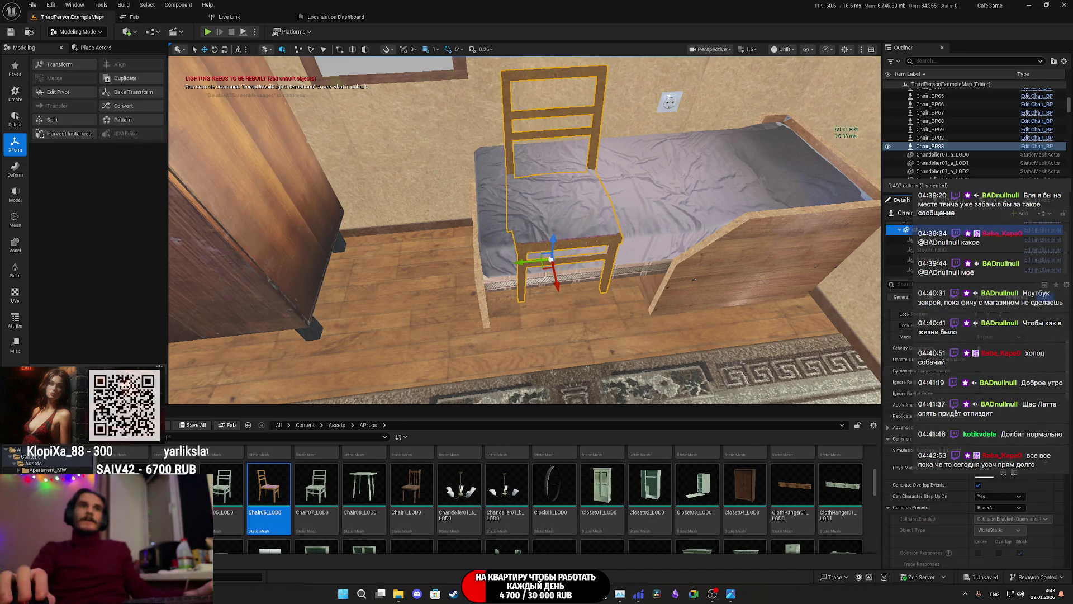
scroll(930, 441, "down", 5)
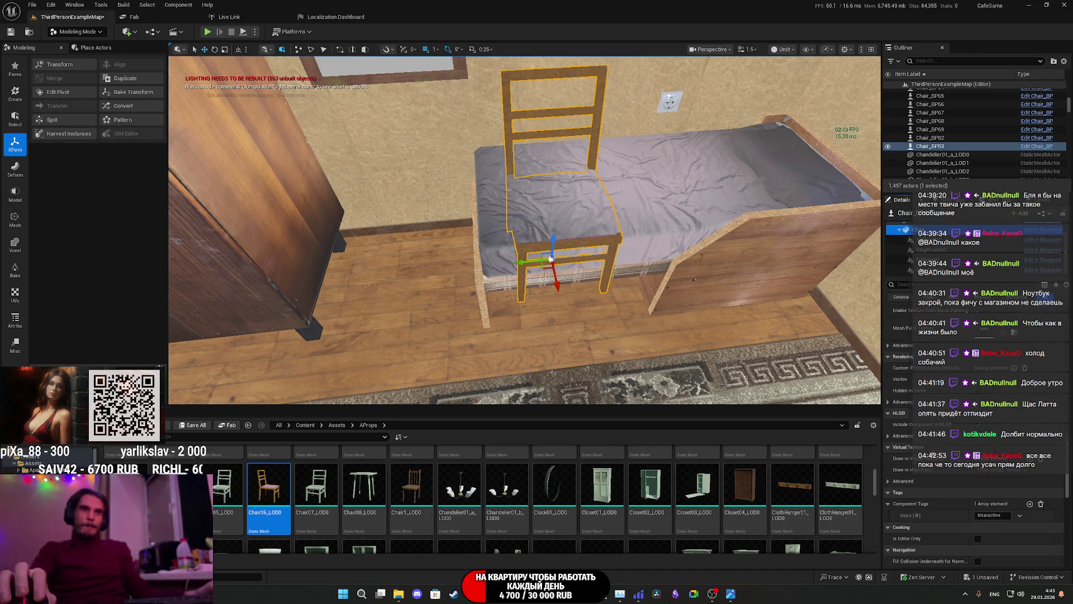
key("Delete")
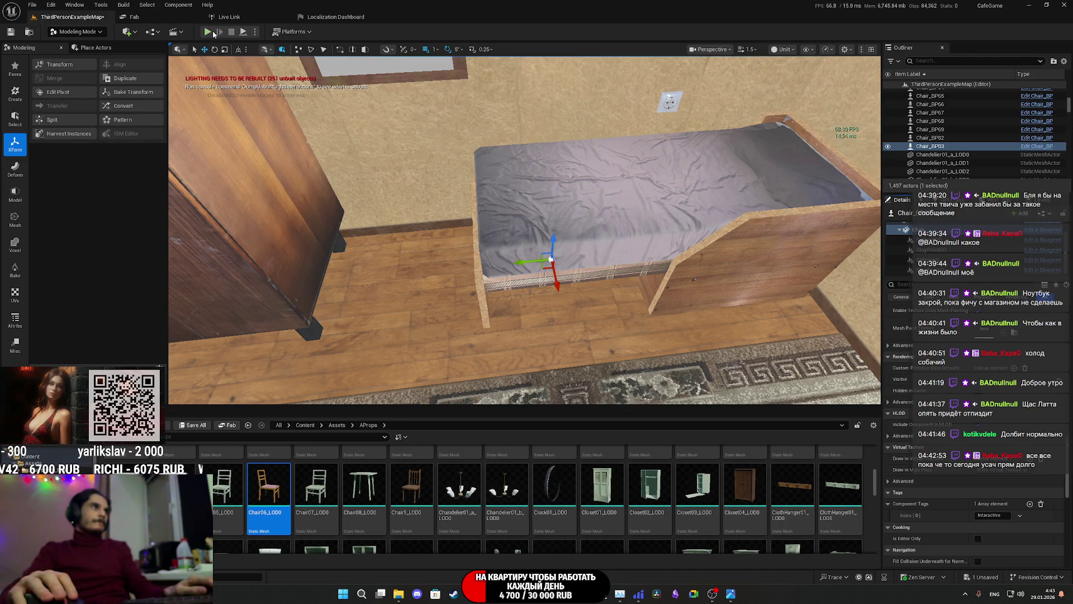
Step: Play the level, eject to inspect the character seated on the bed, then resume first-person control
left_click(207, 32)
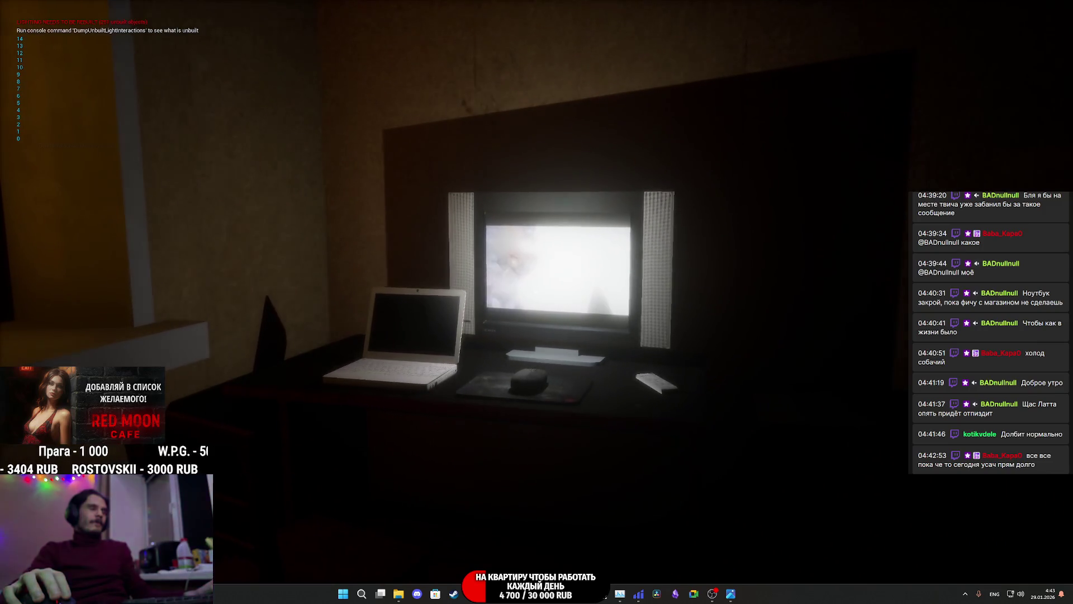
key("Escape")
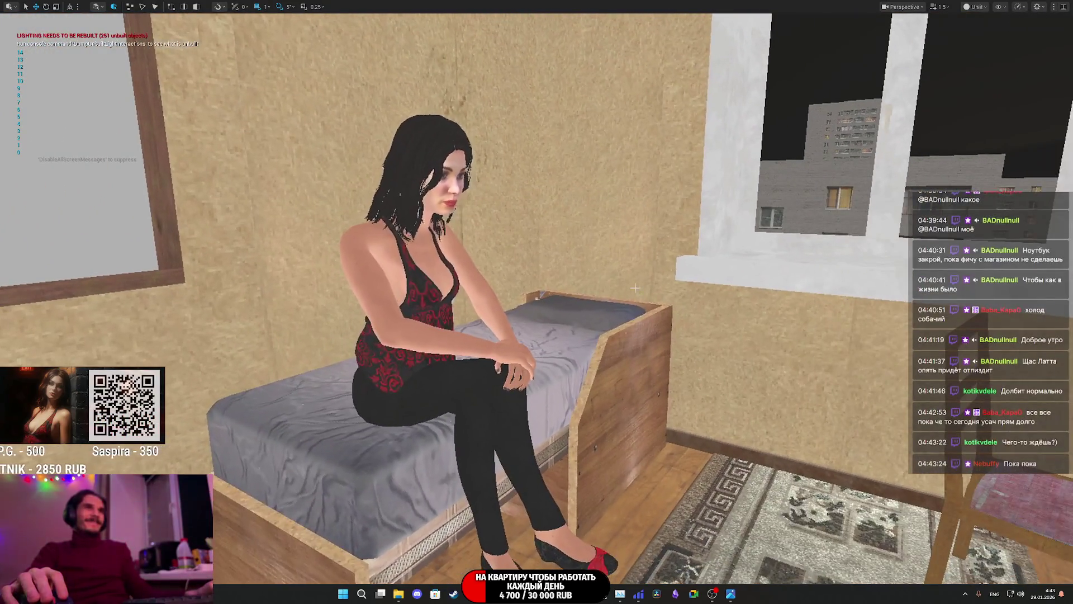
left_click(975, 7)
left_click(987, 41)
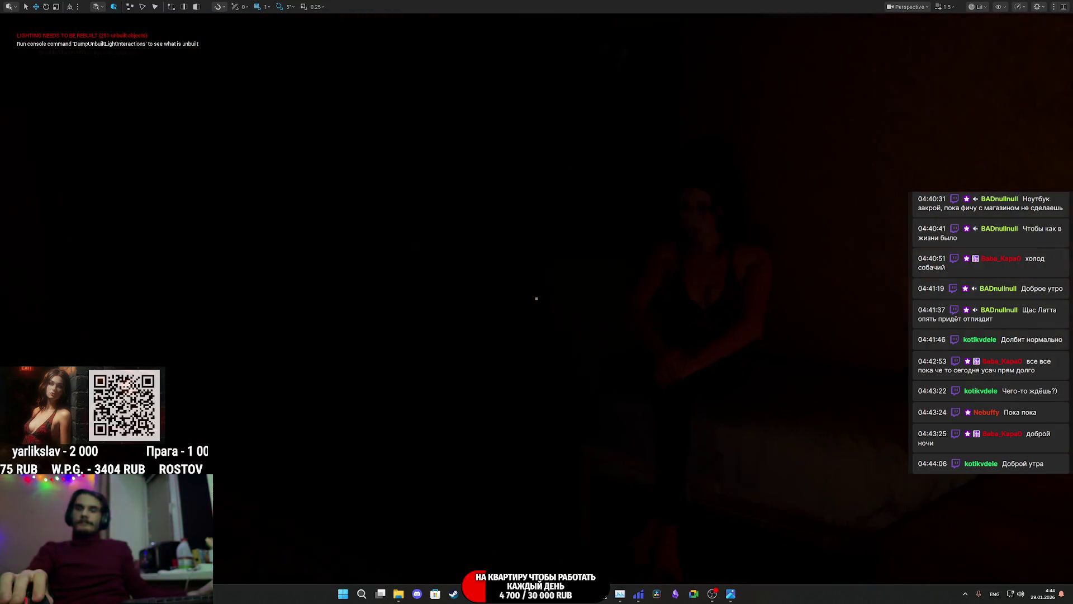
left_click(702, 267)
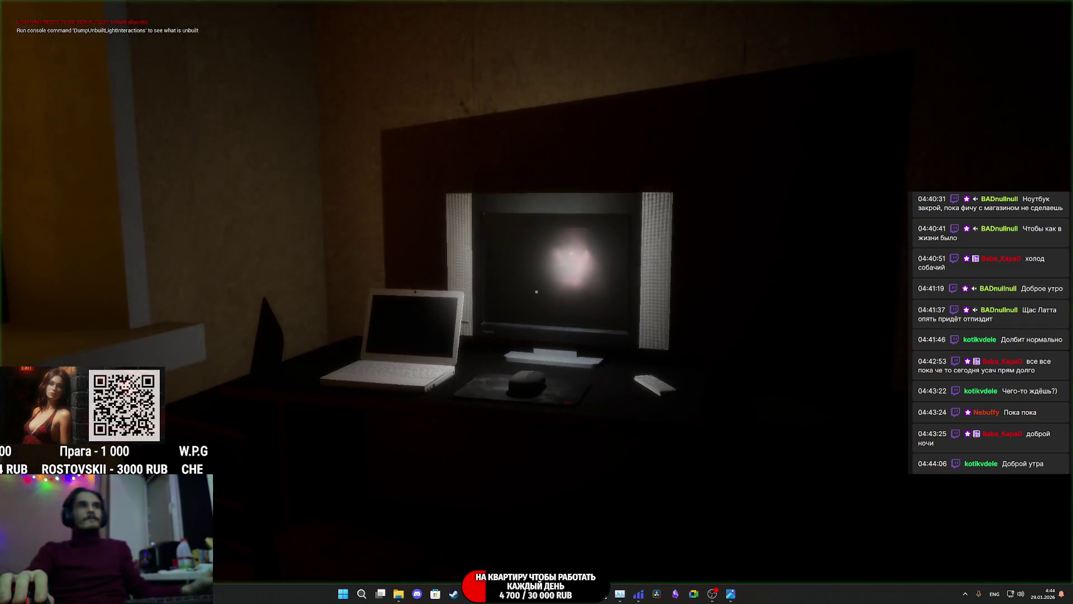
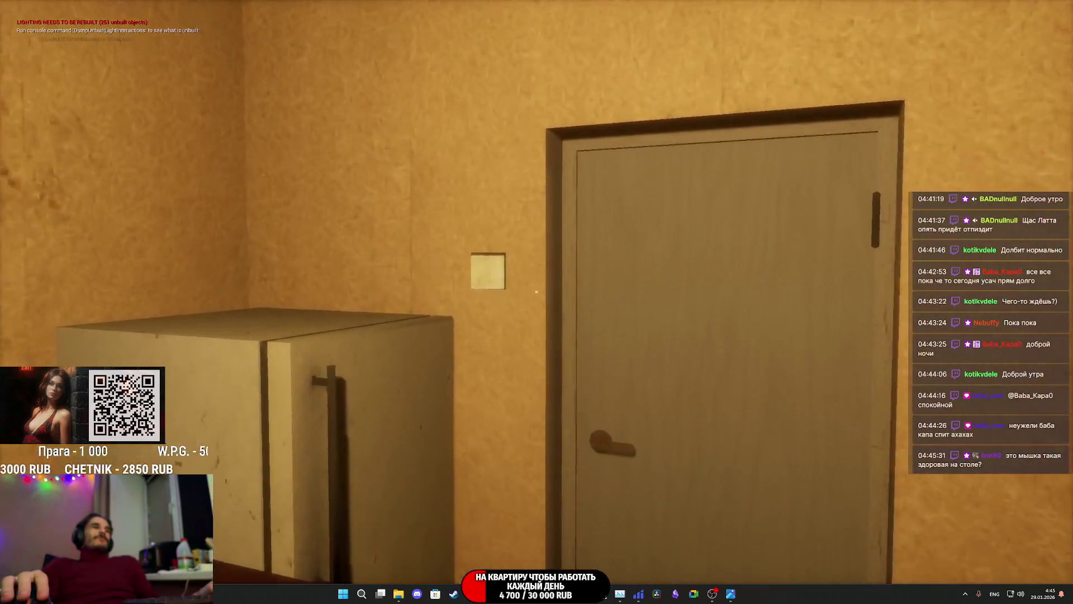
Step: Switch off the toilet light in the running game and end the playtest
left_click(536, 291)
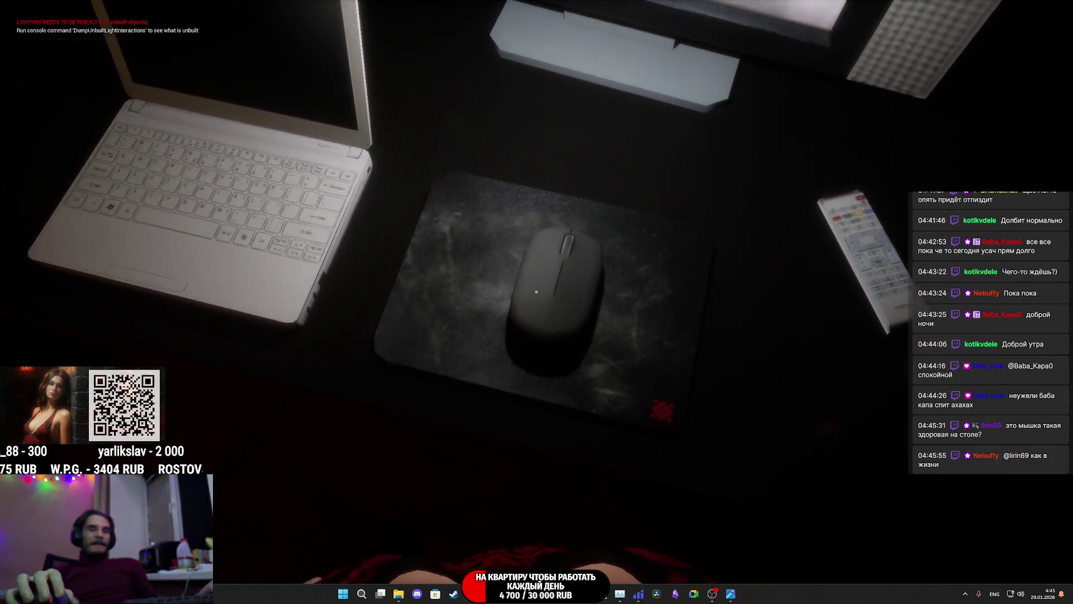
key("Escape")
Step: Resize the desk mouse slightly and nudge it a little along X
left_click(551, 314)
key("F11")
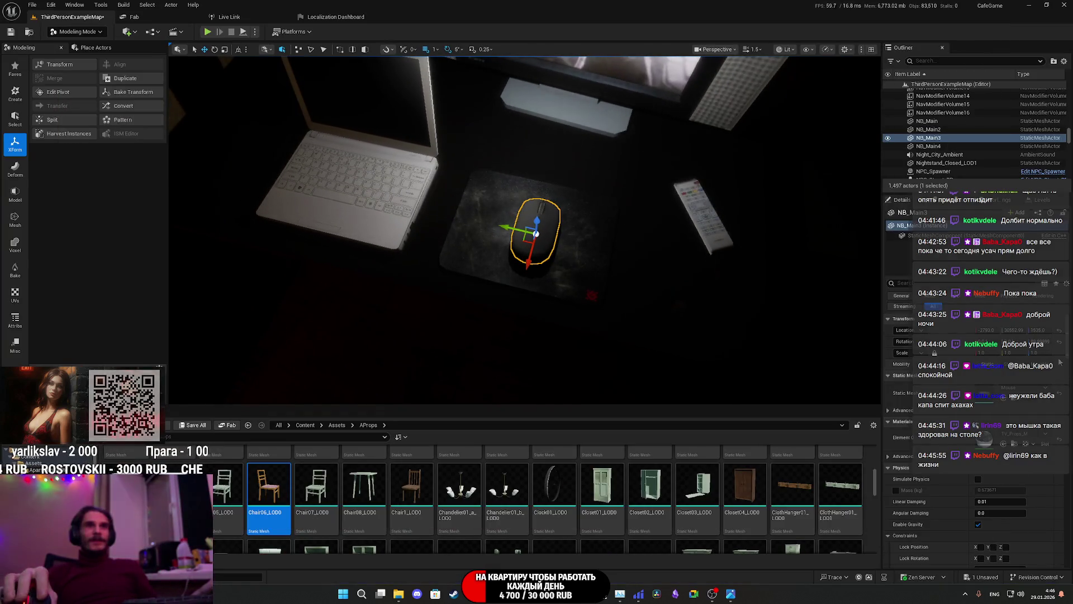
left_click_drag(984, 353, 976, 353)
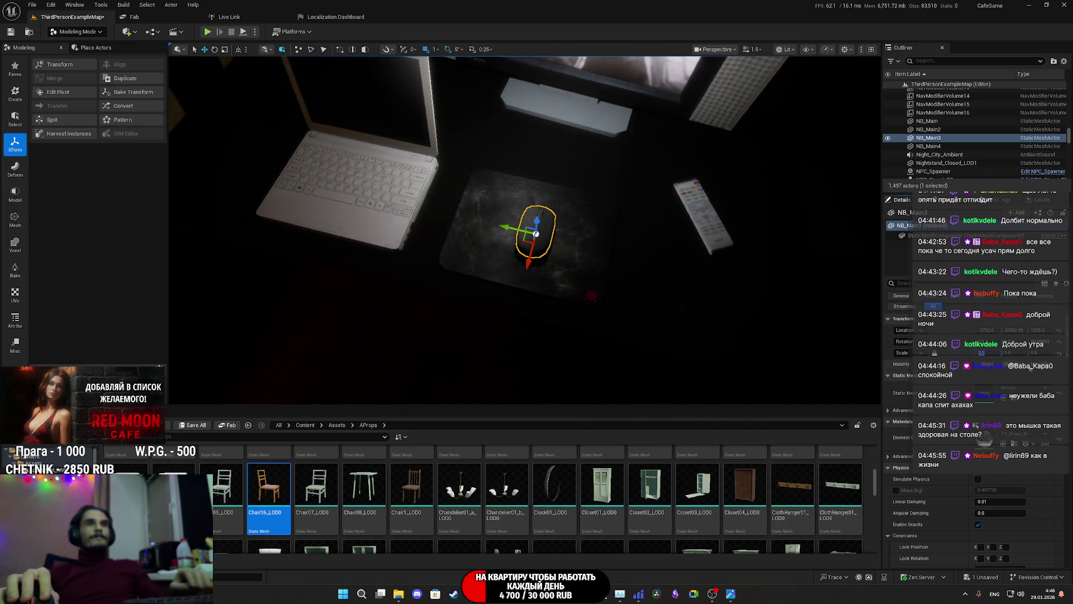
left_click_drag(980, 352, 984, 353)
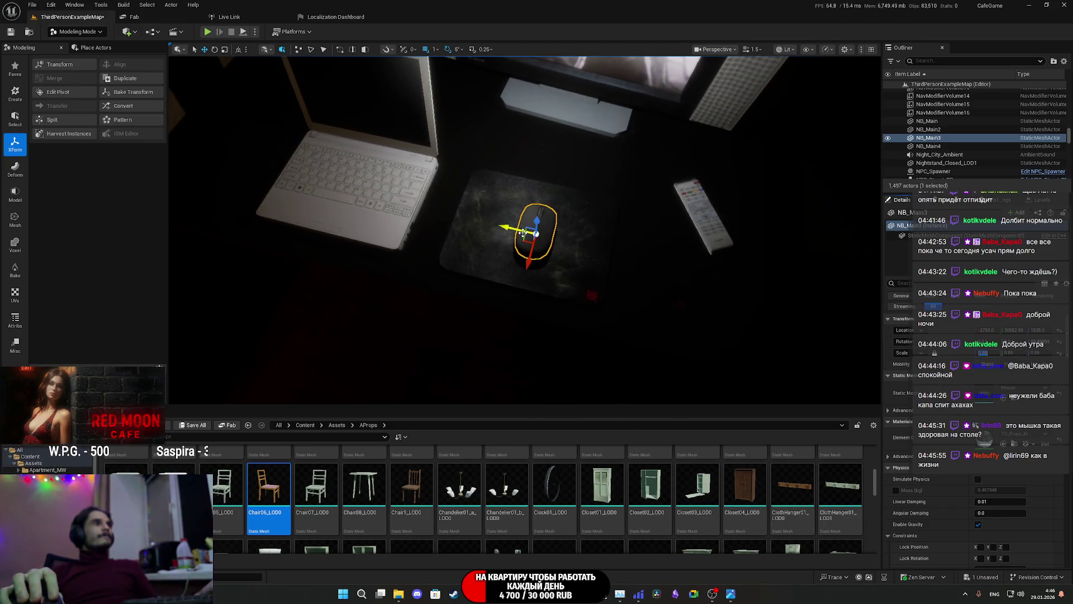
left_click_drag(492, 224, 488, 225)
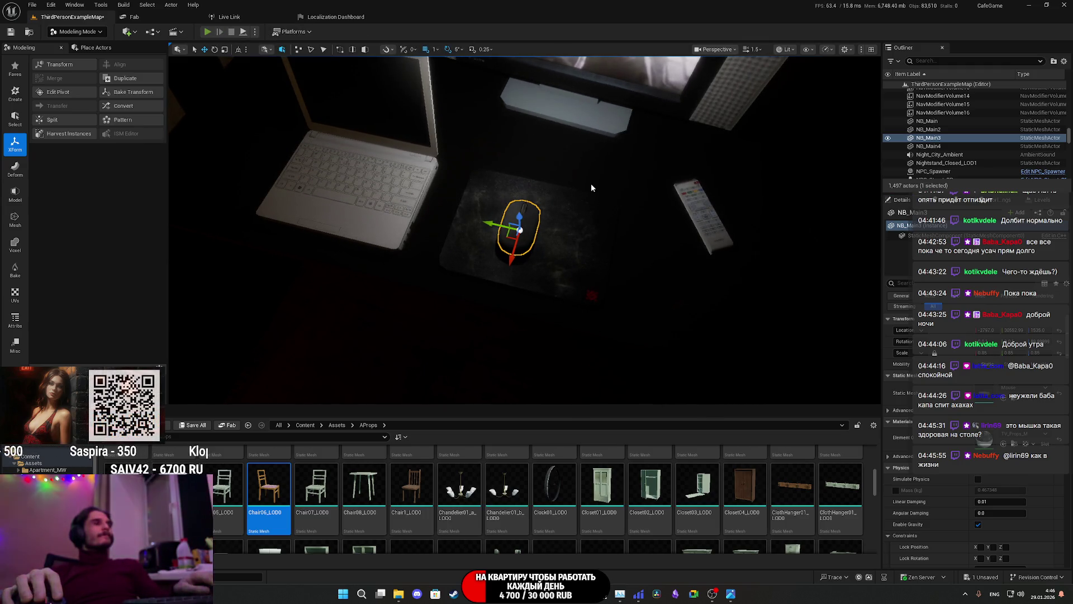
Step: Playtest the level full-screen, walking from the toilet toward the living room
key("alt+p")
key("F11")
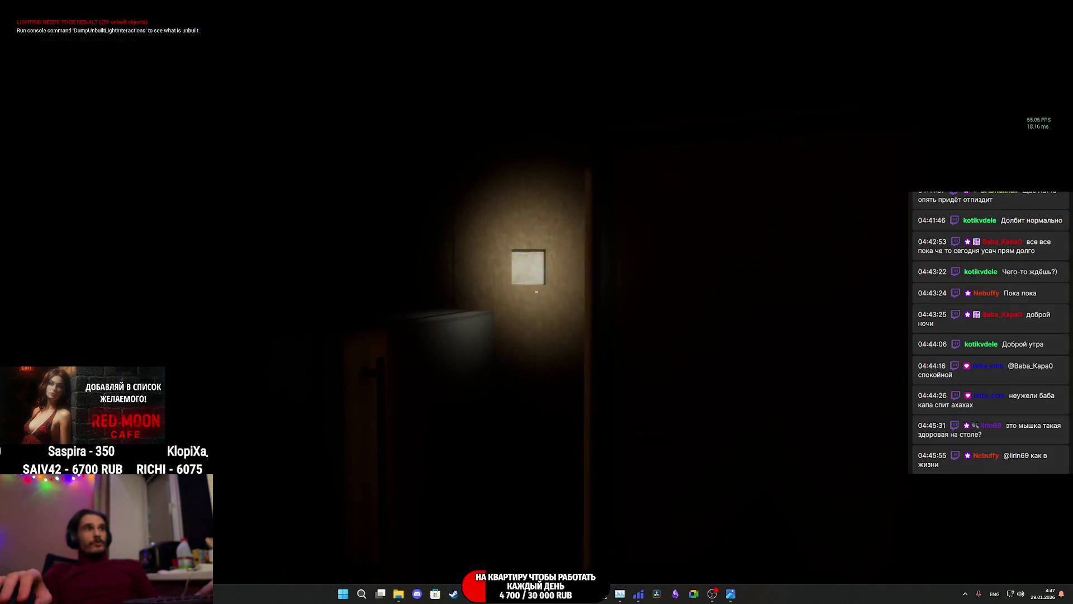
key("w")
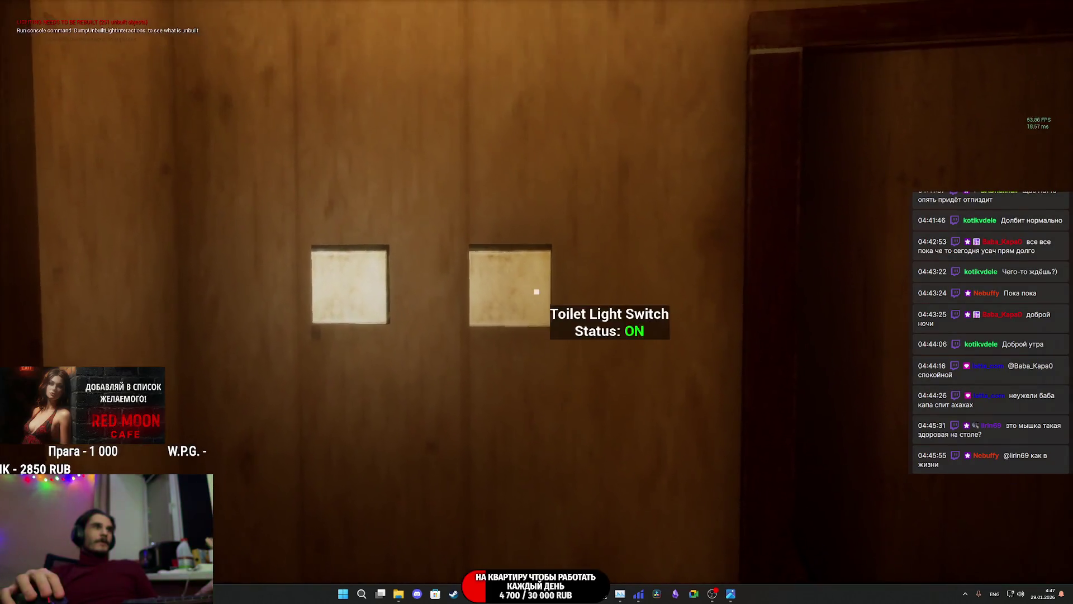
key("w")
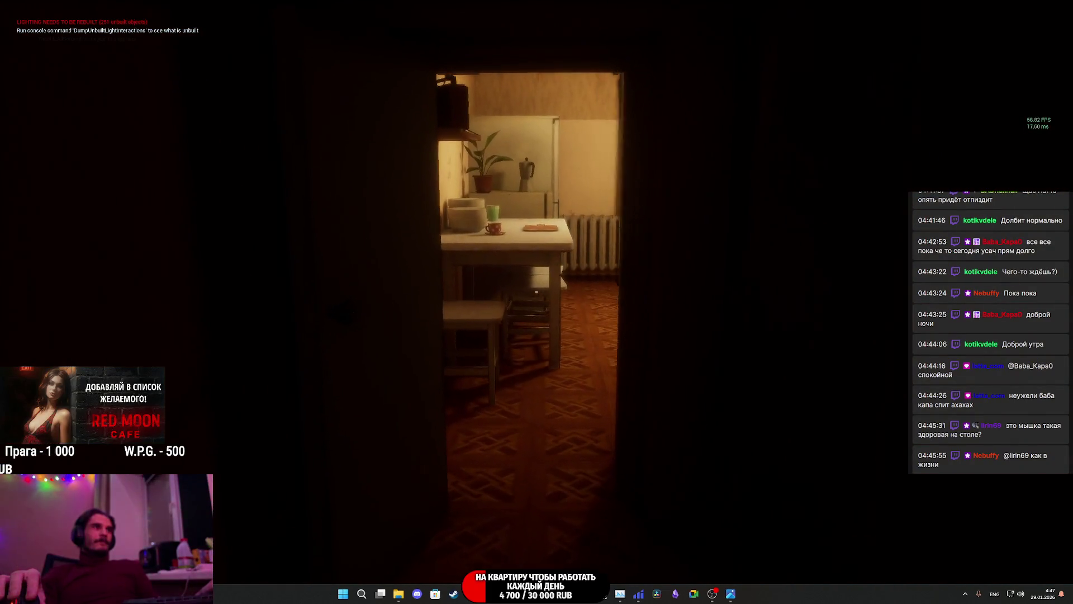
key("w")
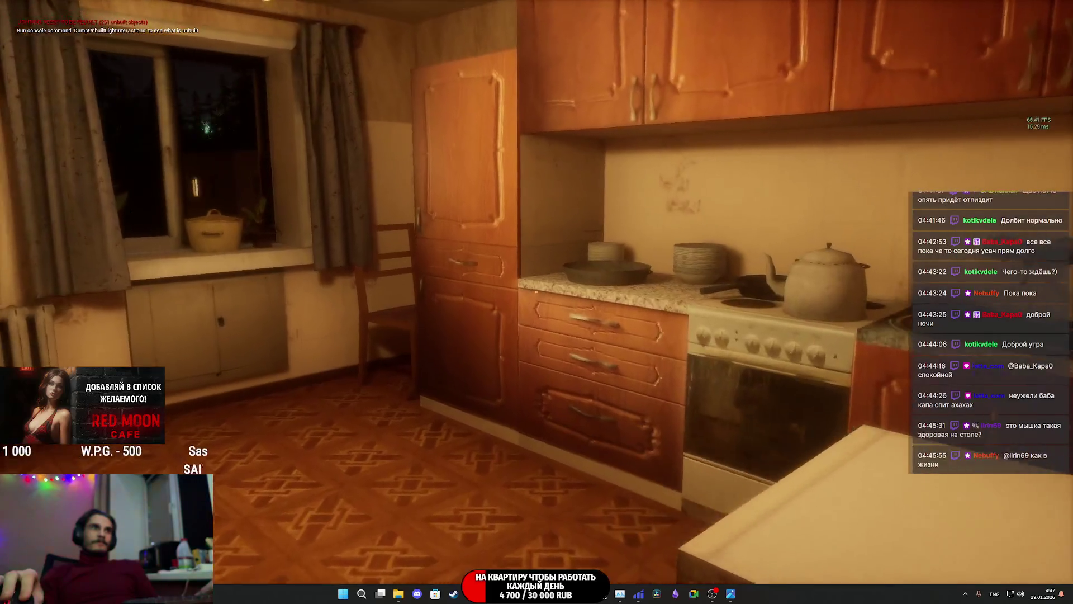
key("w")
key("w")
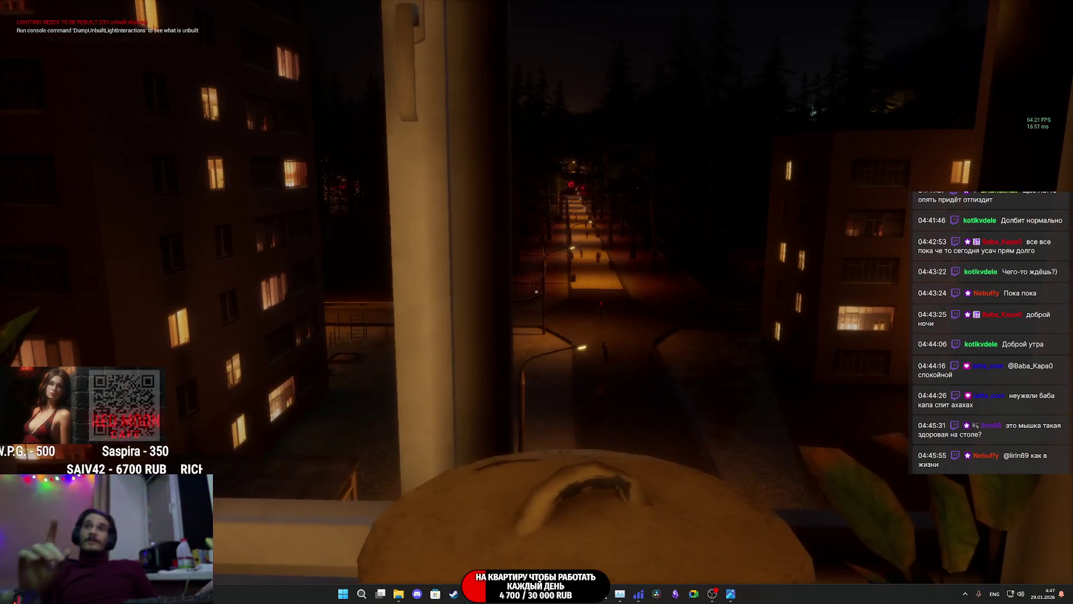
key("s")
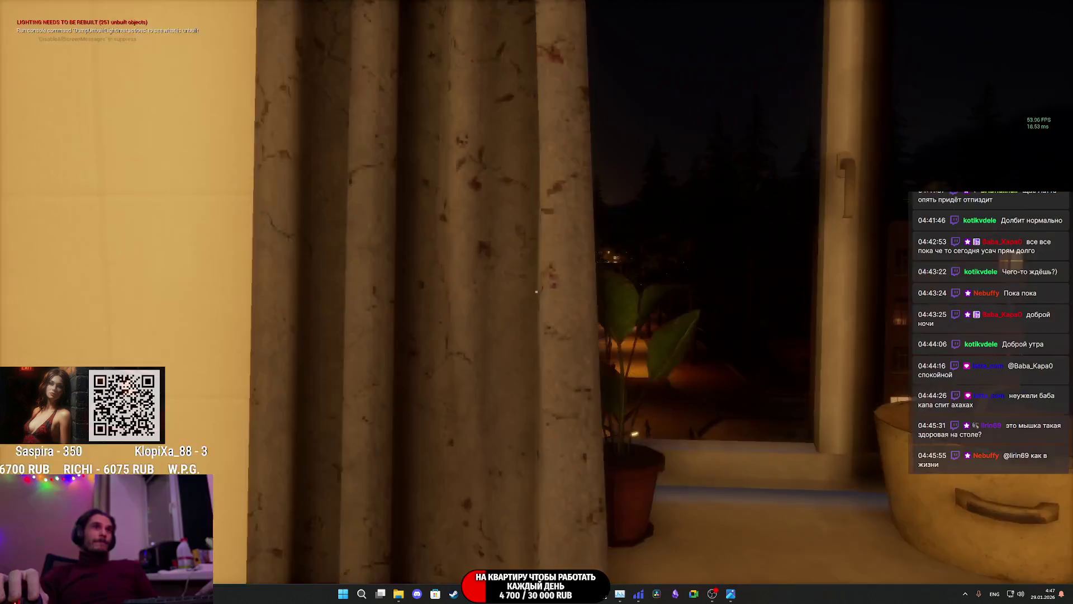
key("w")
key("w")
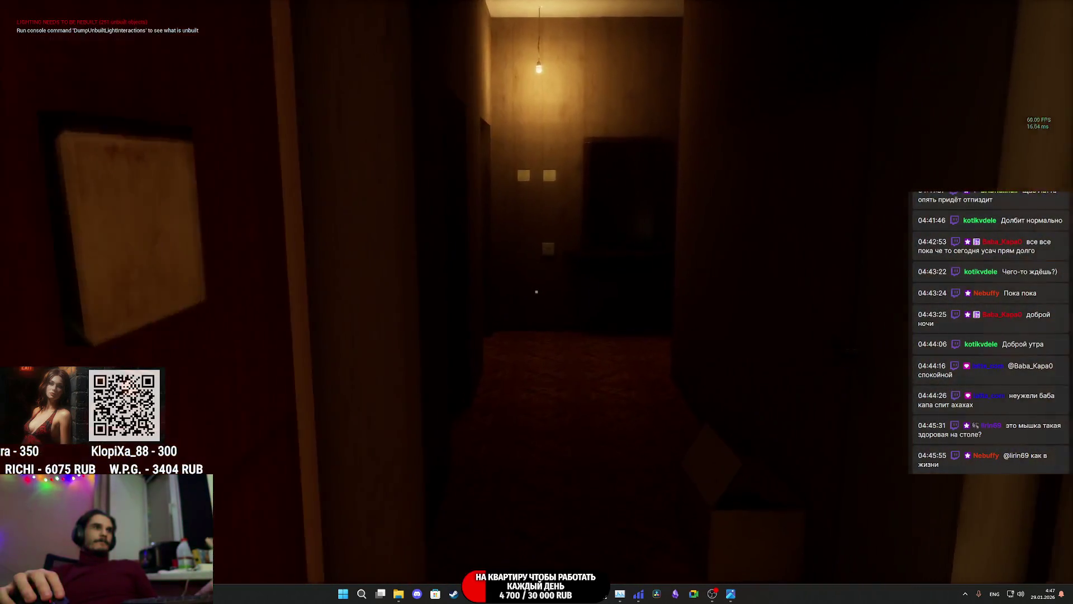
key("w")
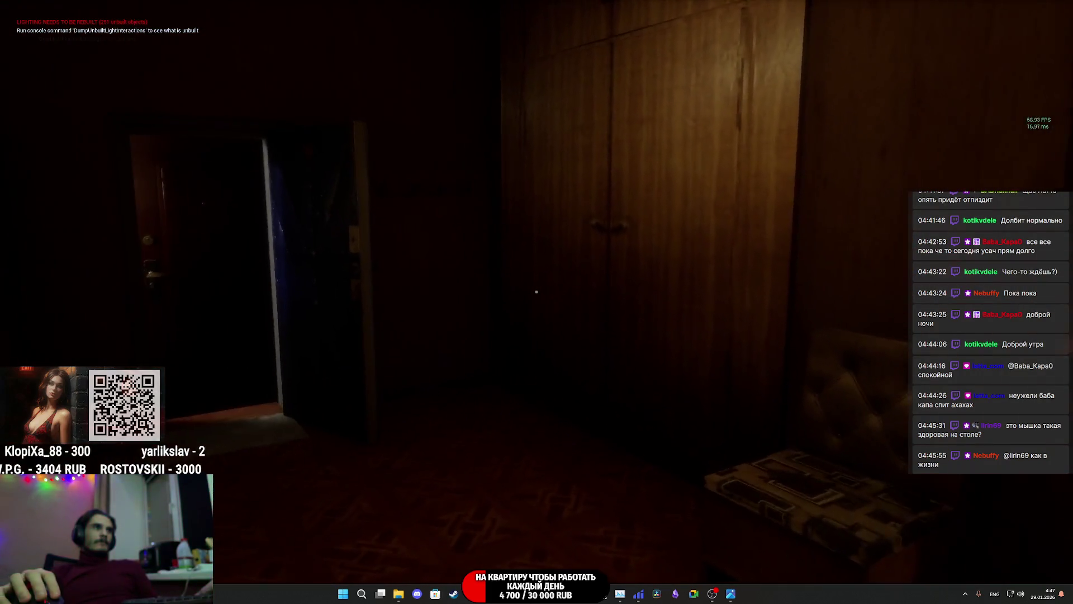
key("w")
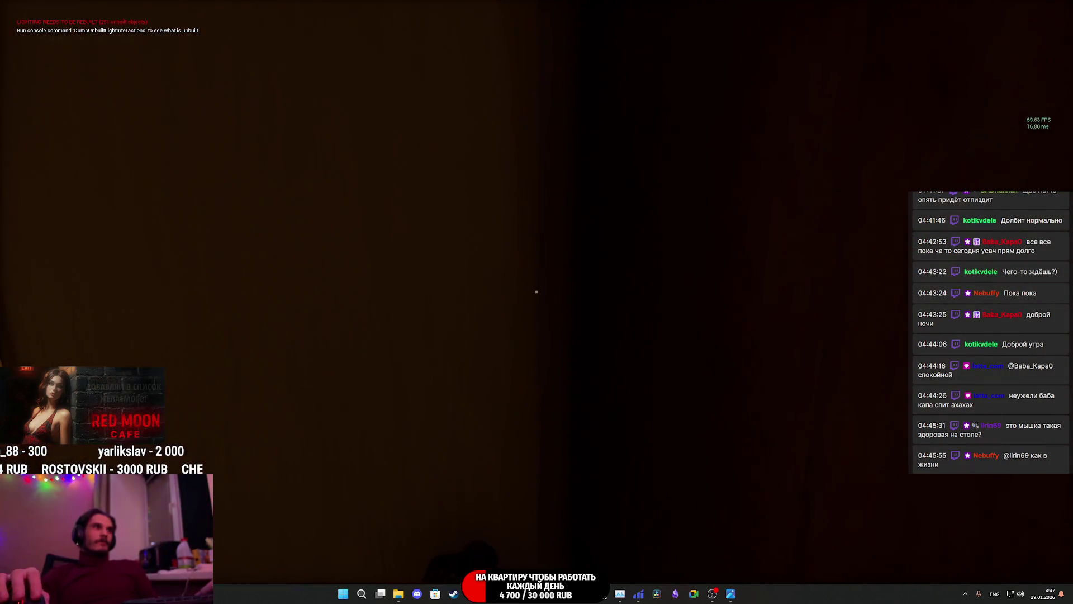
key("w")
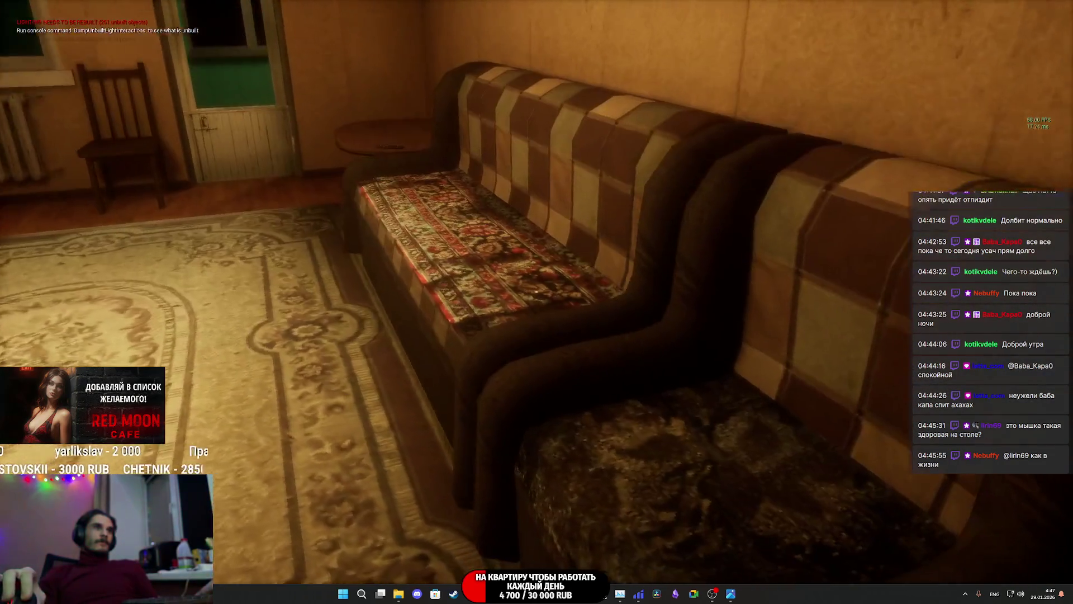
key("w")
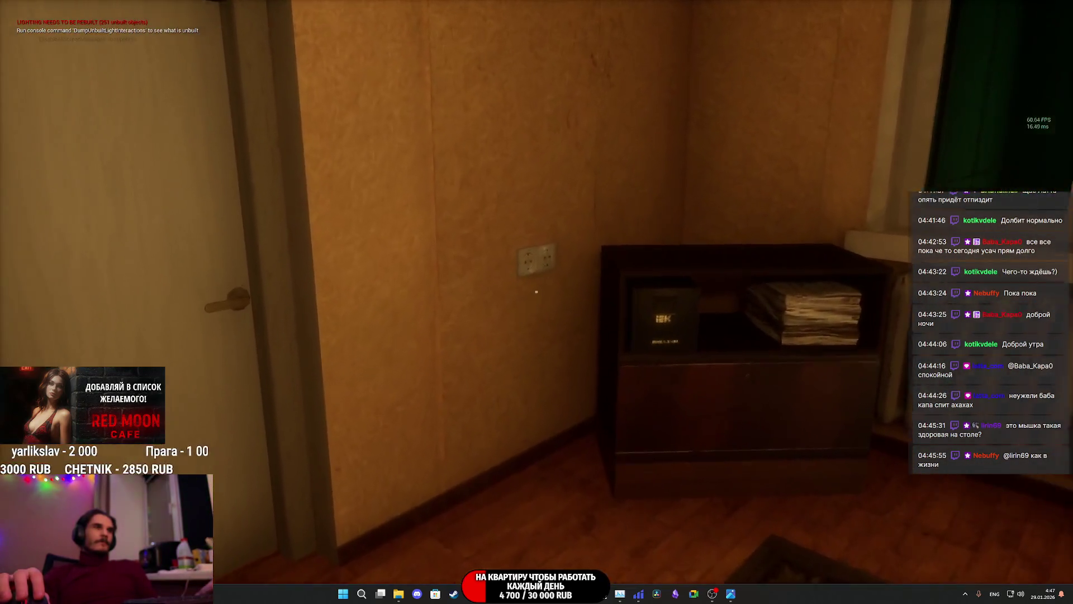
key("w")
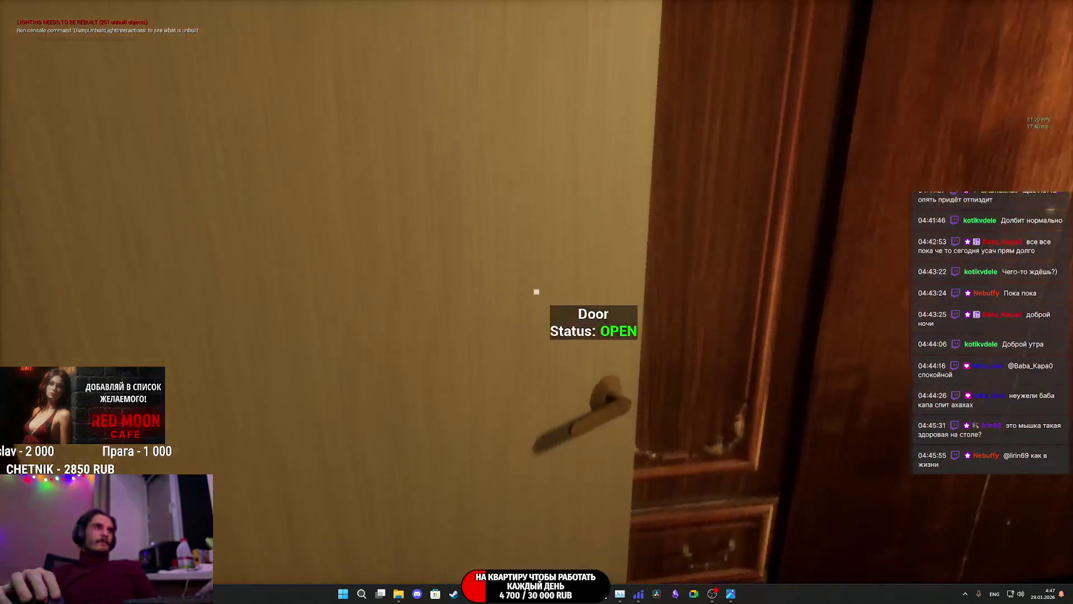
key("w")
key("w")
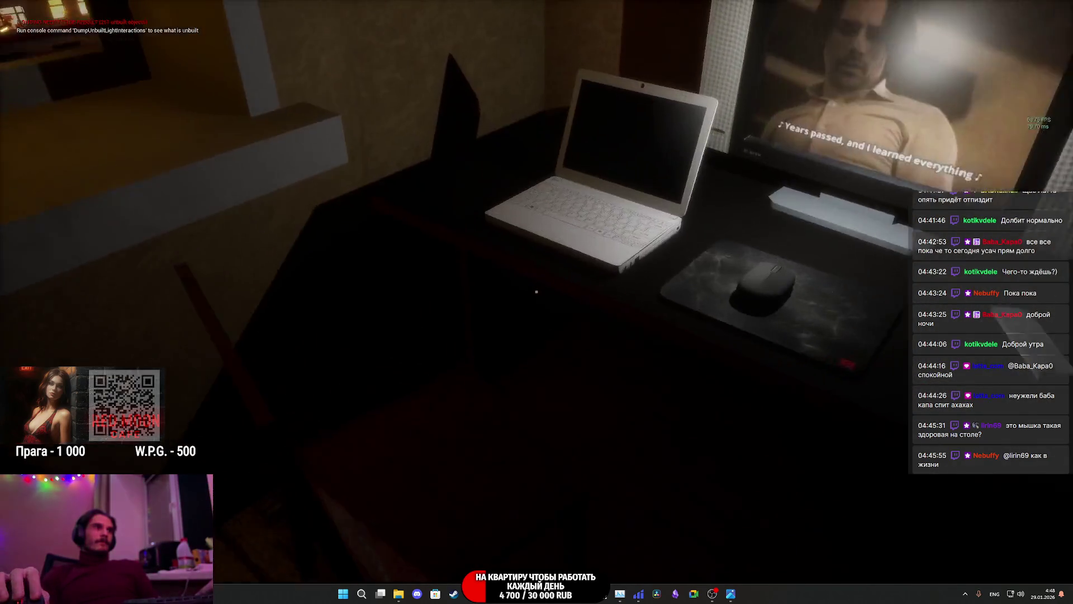
Step: Walk around in play mode, checking the TV video, the window view, the shop billboard and the desk
key("w")
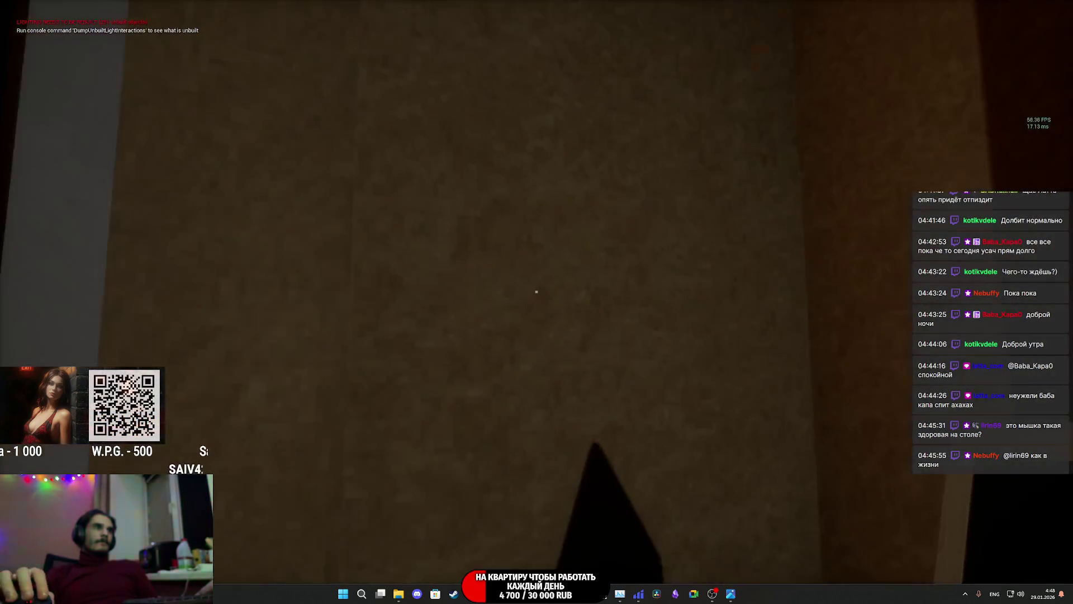
key("w")
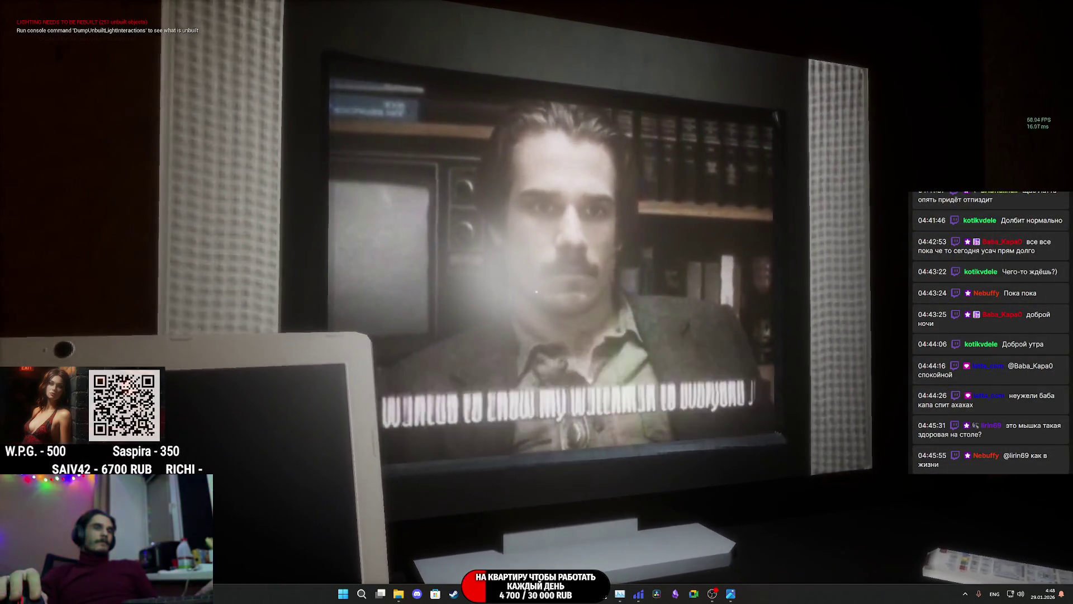
key("s")
key("w")
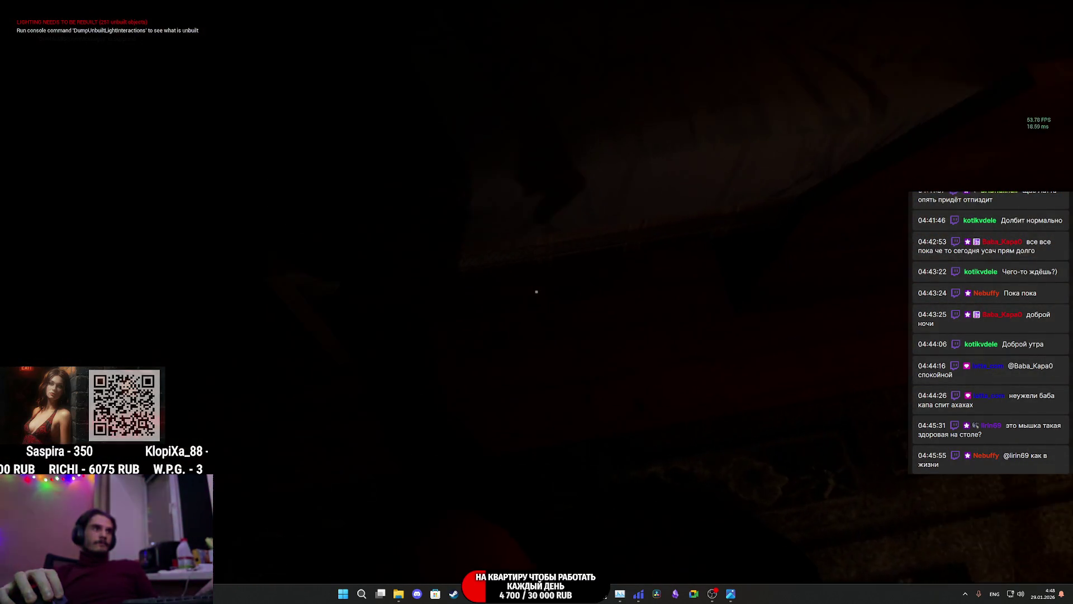
key("w")
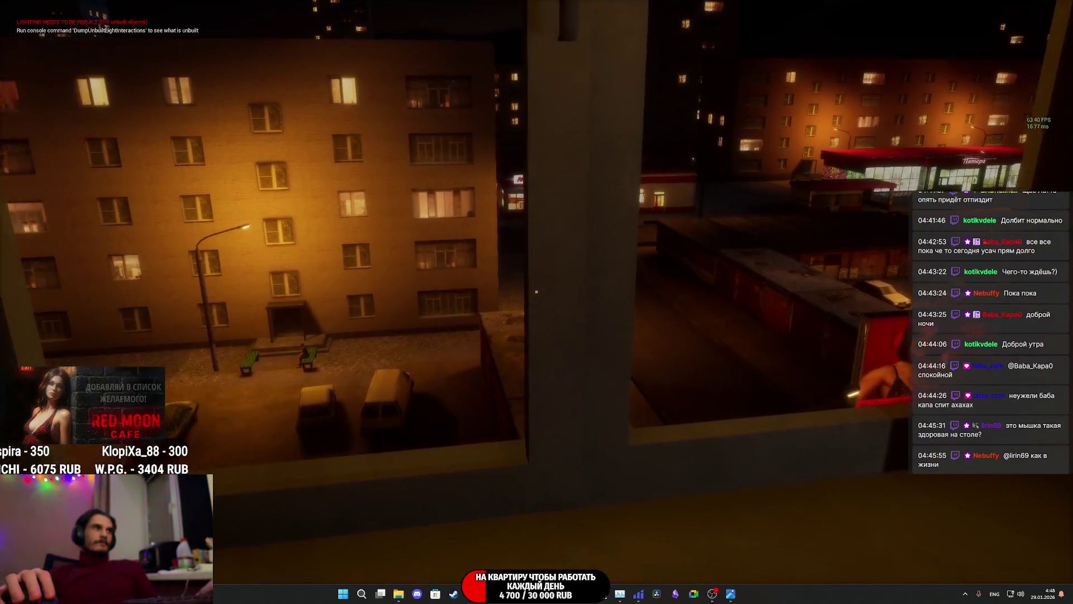
key("s")
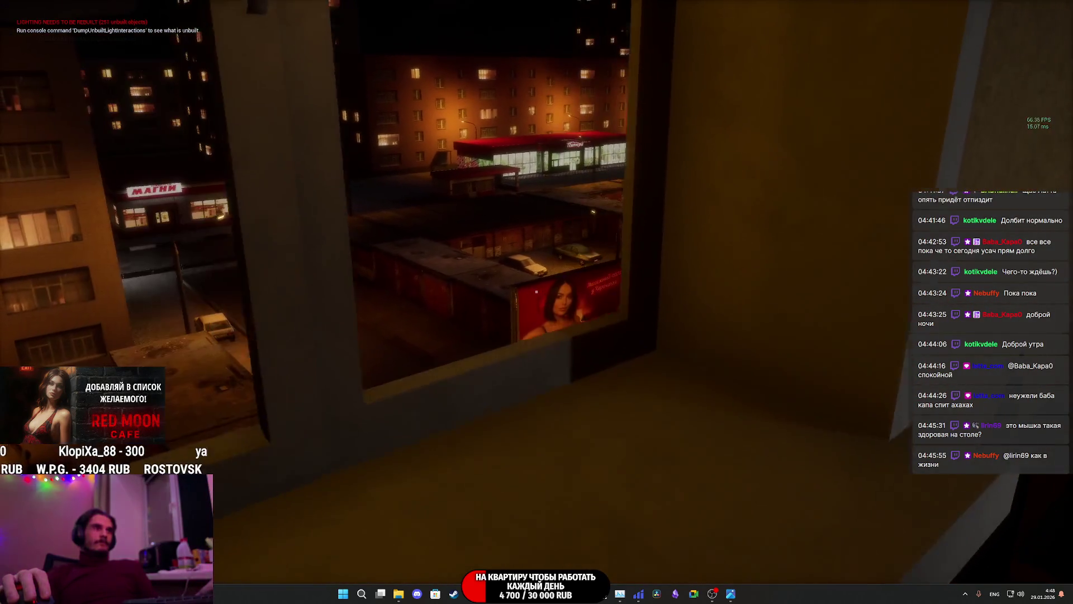
key("w")
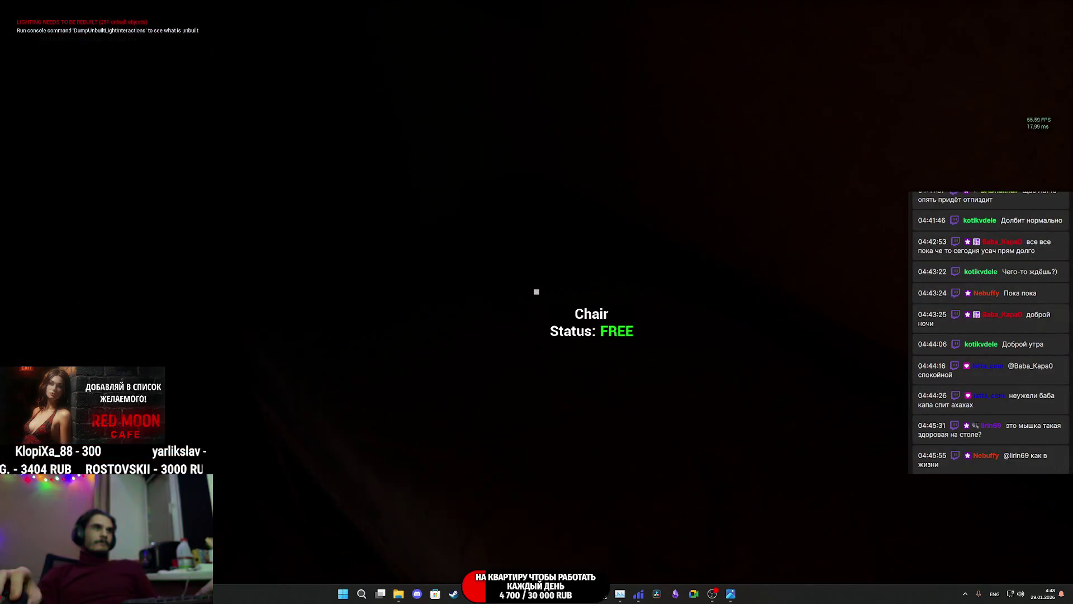
key("s")
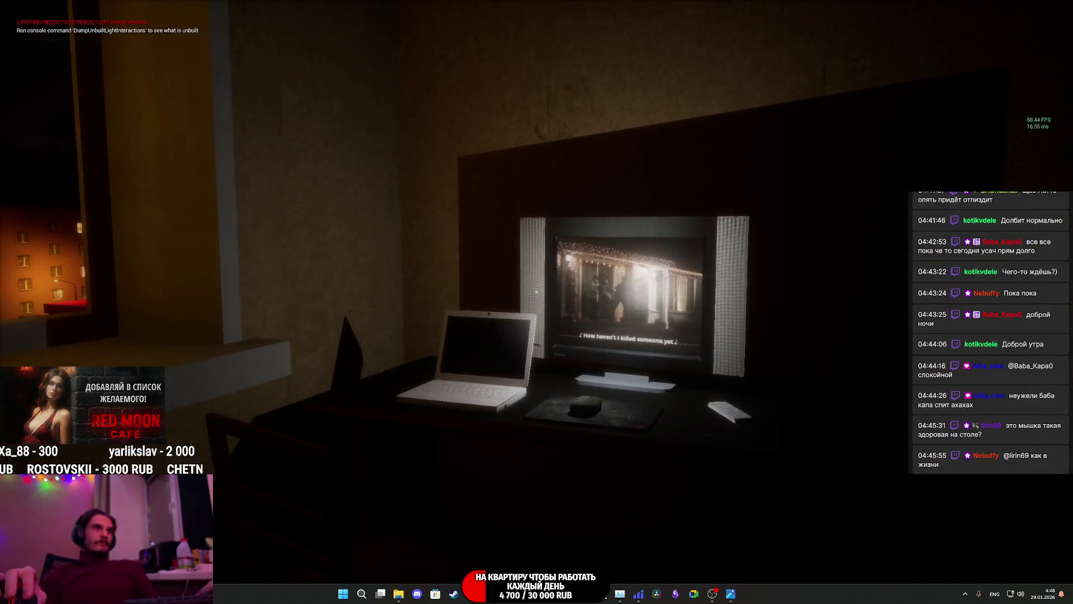
key("w")
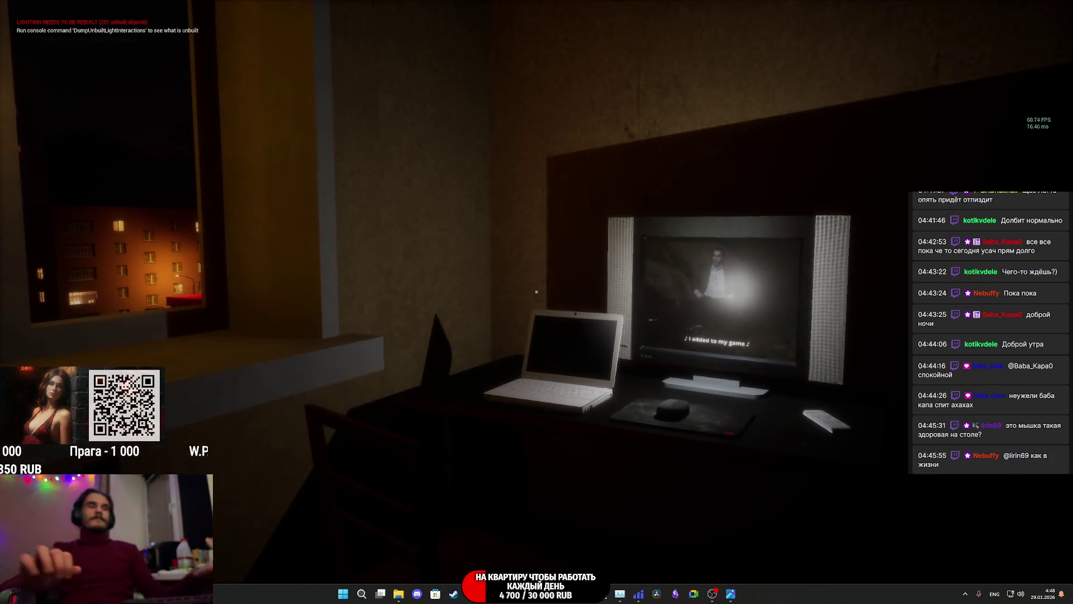
Step: Stop the playtest, restore the editor layout and switch to the Twitch dashboard
key("F8")
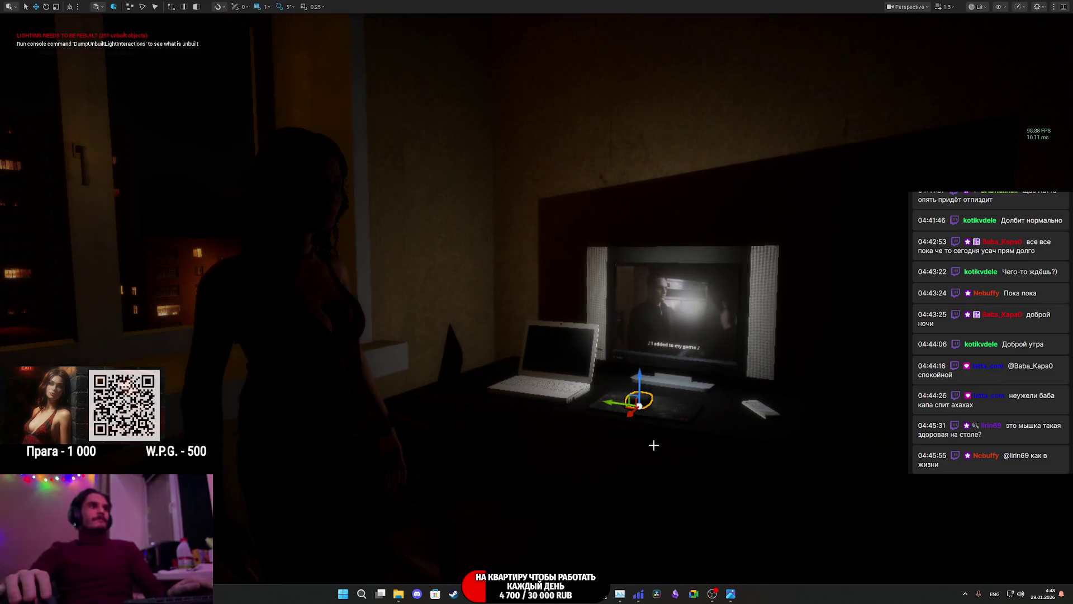
key("F11")
key("alt+Tab")
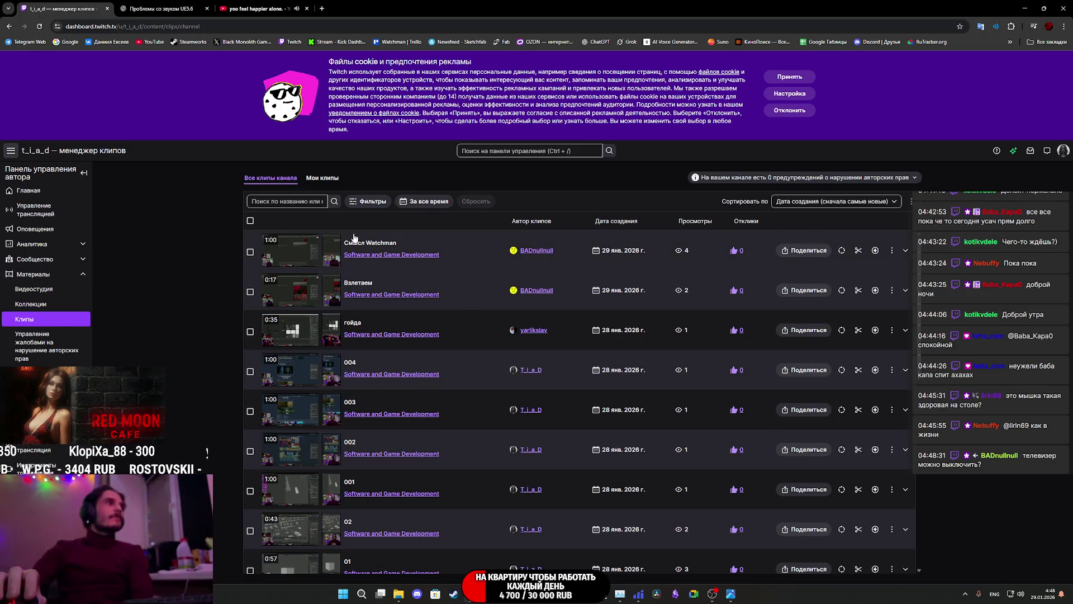
Step: Download the 'Смысл Watchman' clip as an MP4, then minimize Chrome
left_click(355, 240)
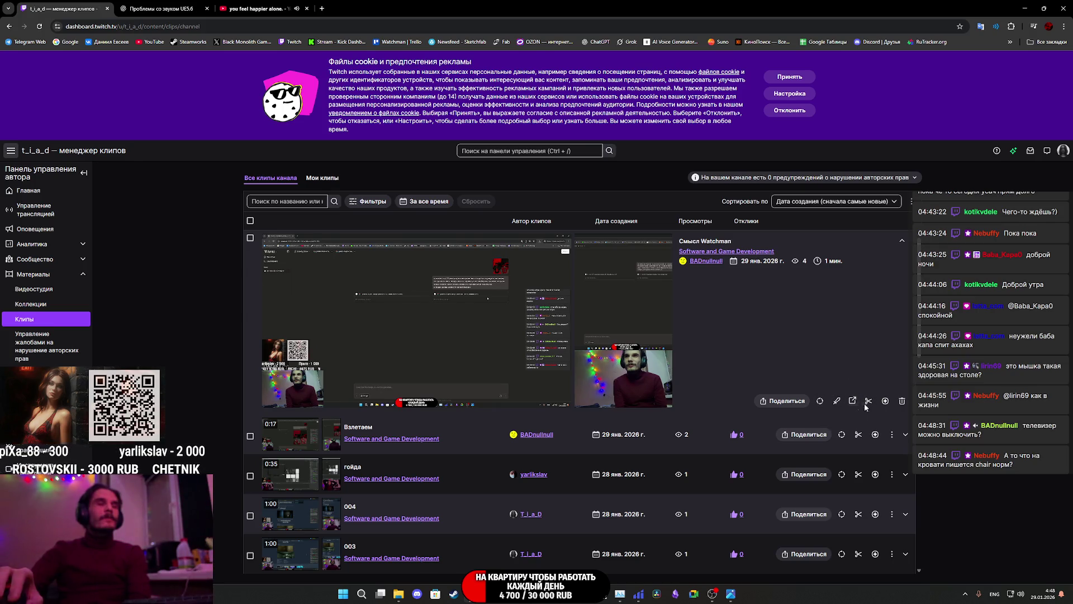
left_click(797, 401)
left_click(518, 344)
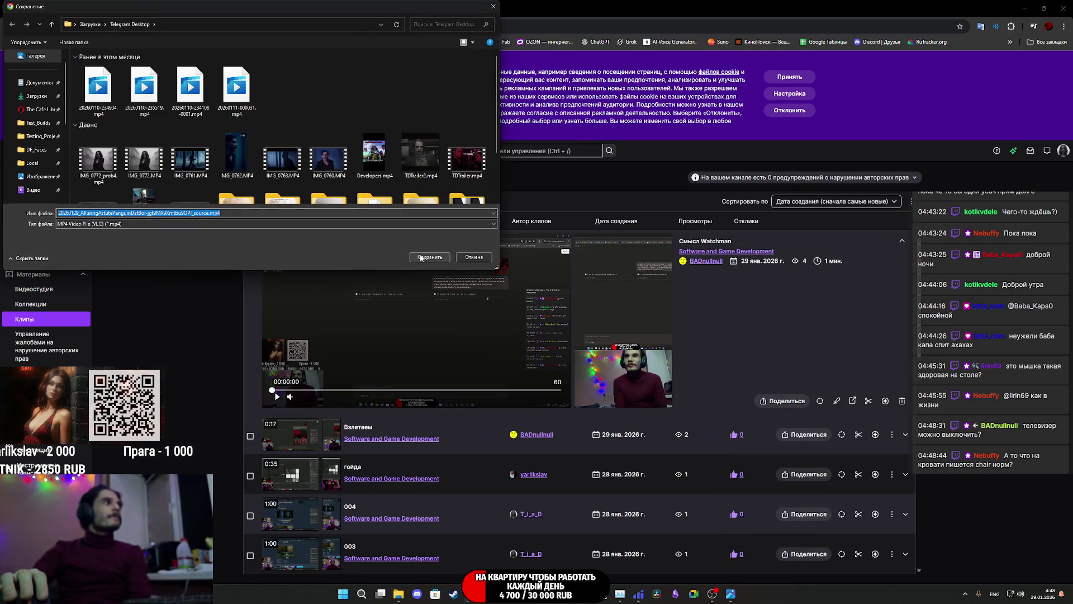
left_click(425, 257)
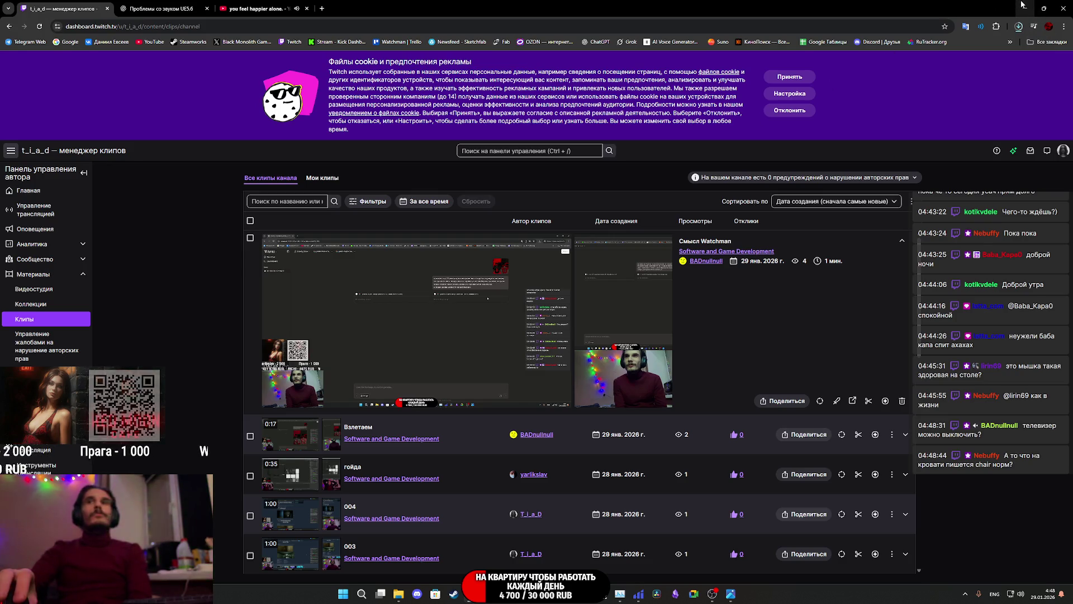
left_click(1023, 7)
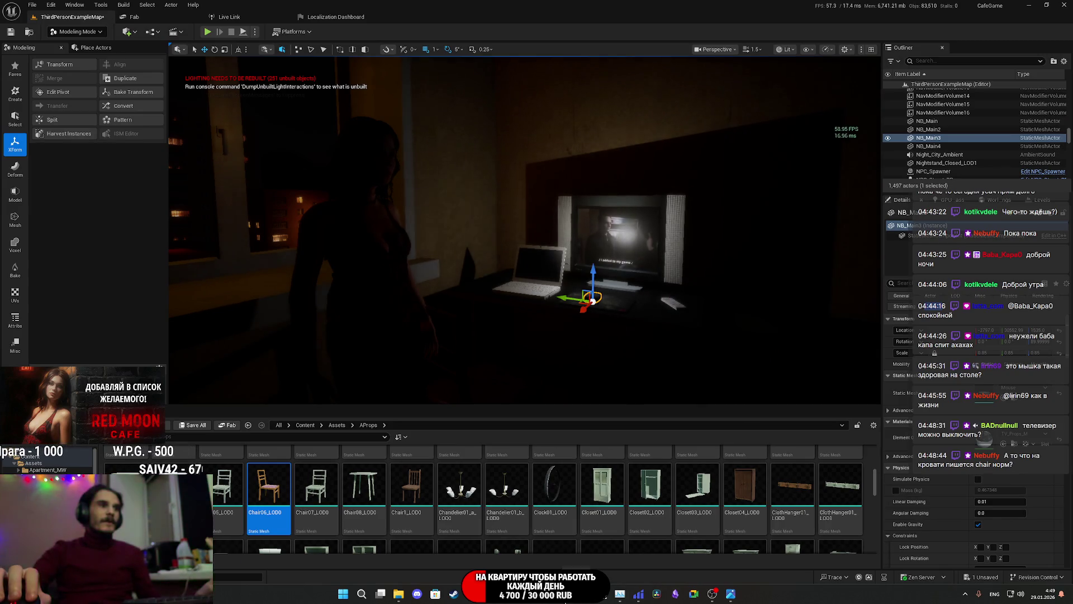
Step: Close Substance Painter and Photoshop without saving, then launch DaVinci Resolve Studio 20
mouse_move(546, 593)
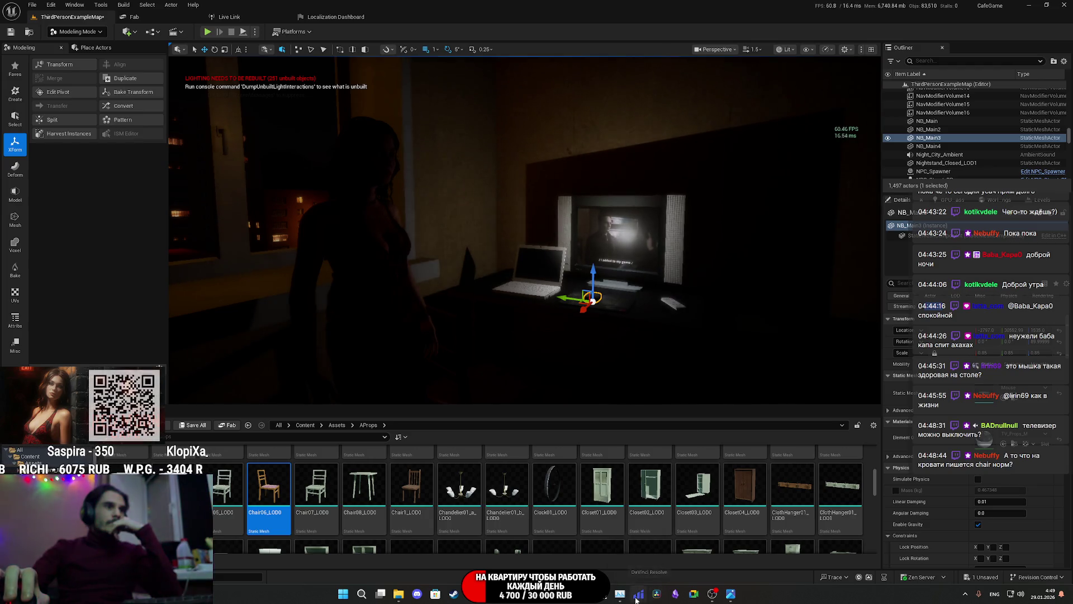
left_click(565, 593)
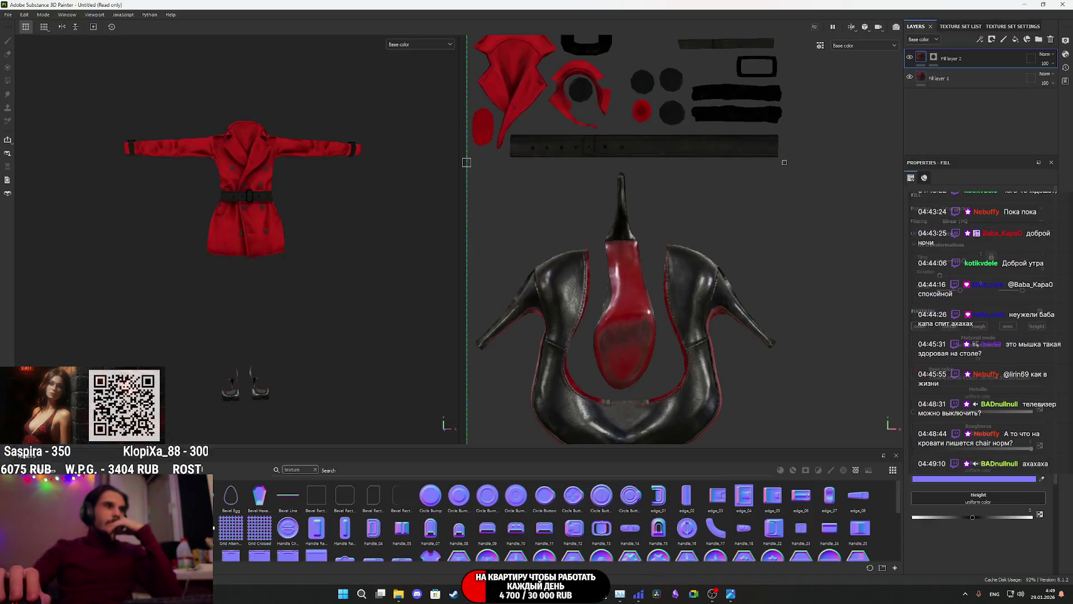
left_click(526, 311)
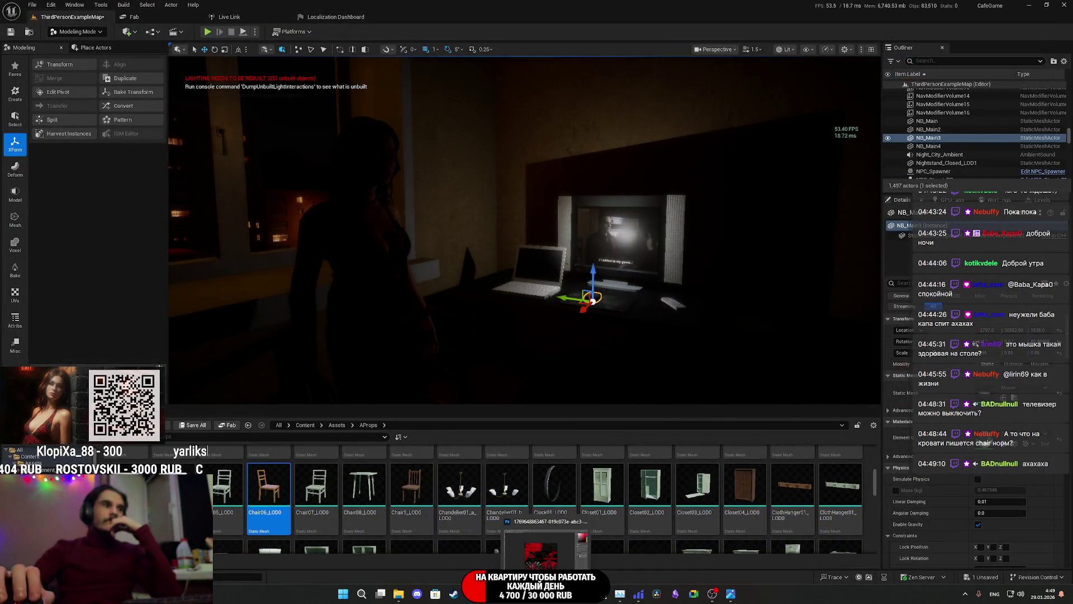
left_click(582, 537)
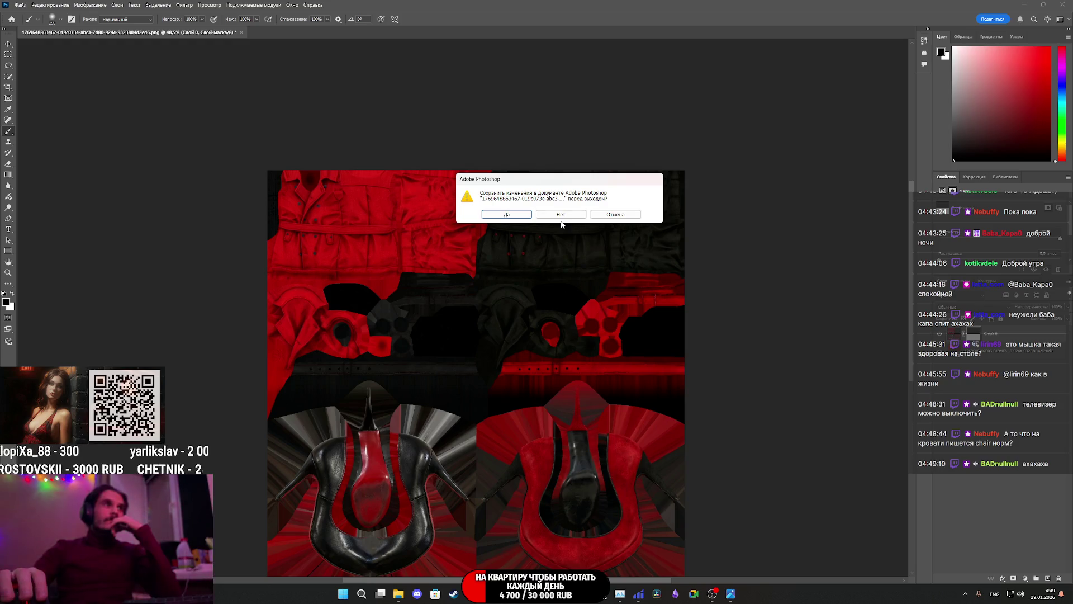
left_click(562, 216)
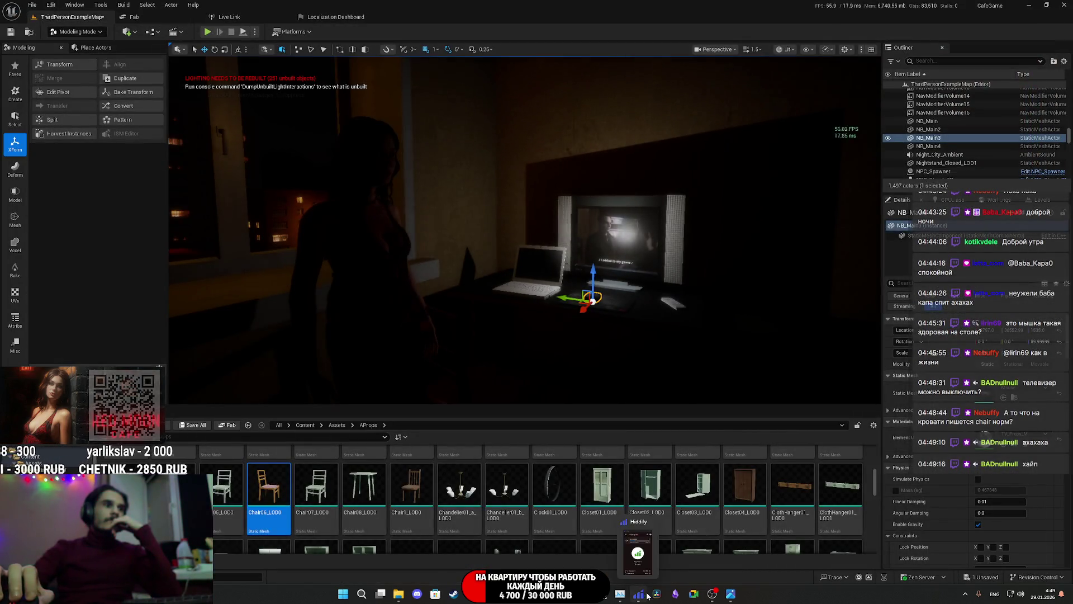
left_click(657, 595)
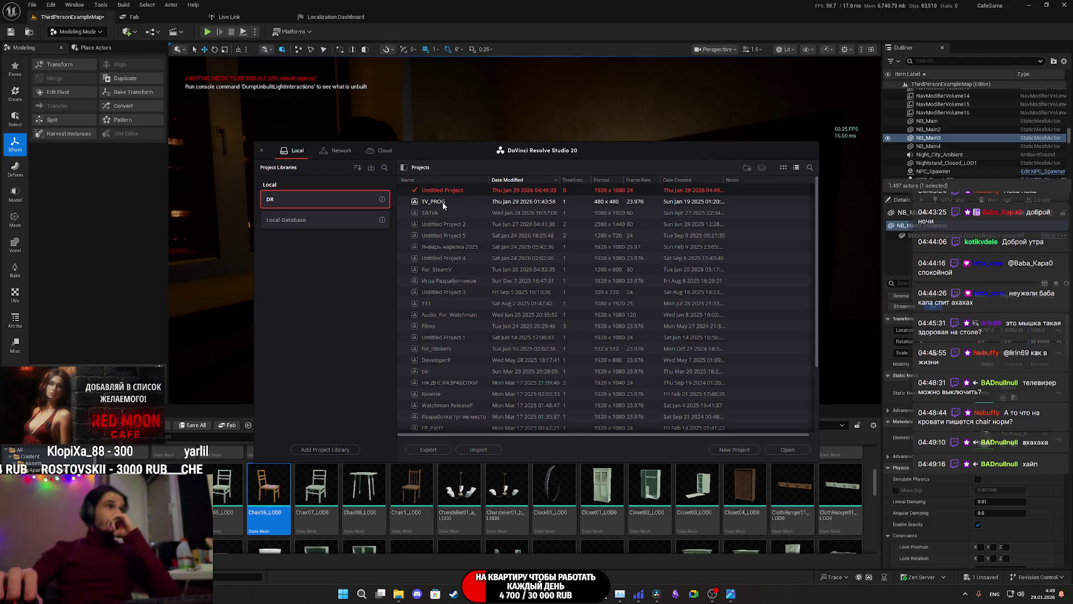
Step: Load the TV_PROG project from the Project Manager
double_click(443, 203)
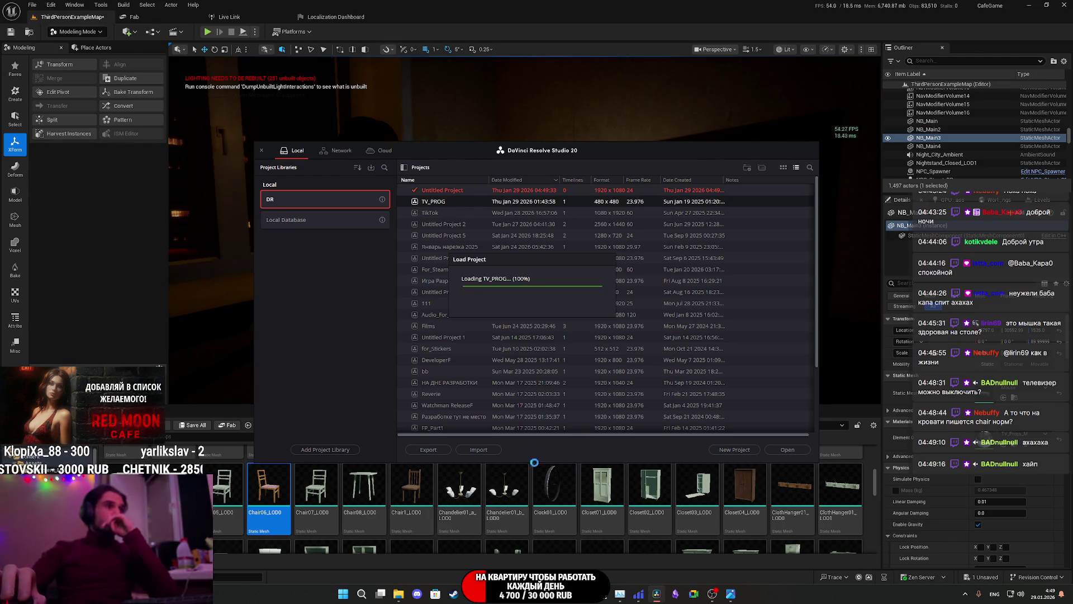
mouse_move(400, 591)
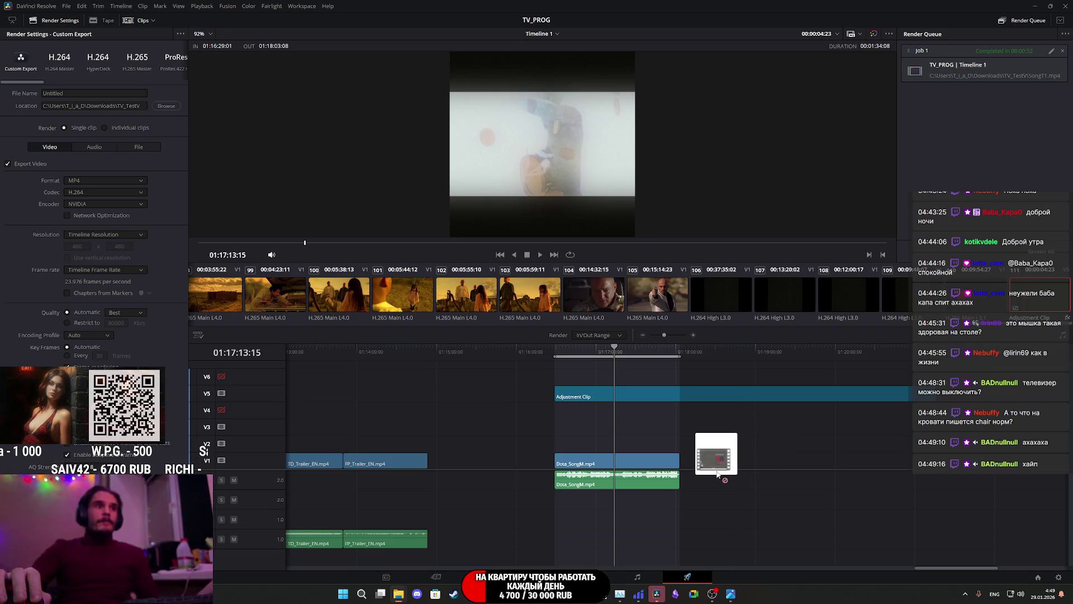
Step: Place the downloaded Twitch clip at the end of the TV_PROG timeline
mouse_move(870, 505)
left_mouse_down()
mouse_move(920, 470)
mouse_move(913, 518)
left_mouse_up()
left_click(928, 435)
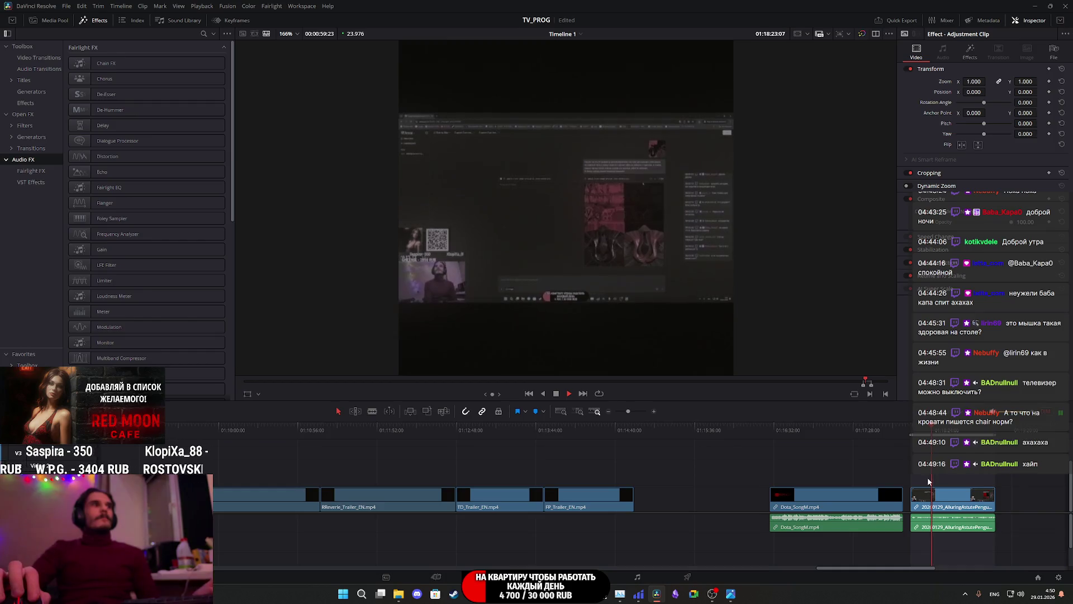
scroll(810, 487, "up", 4)
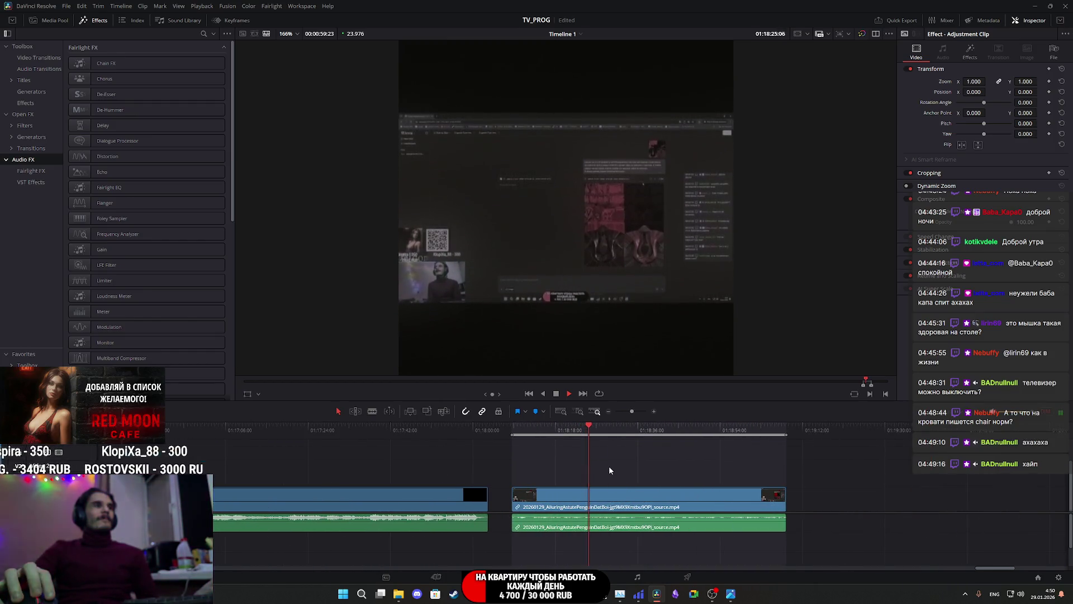
scroll(609, 470, "up", 4)
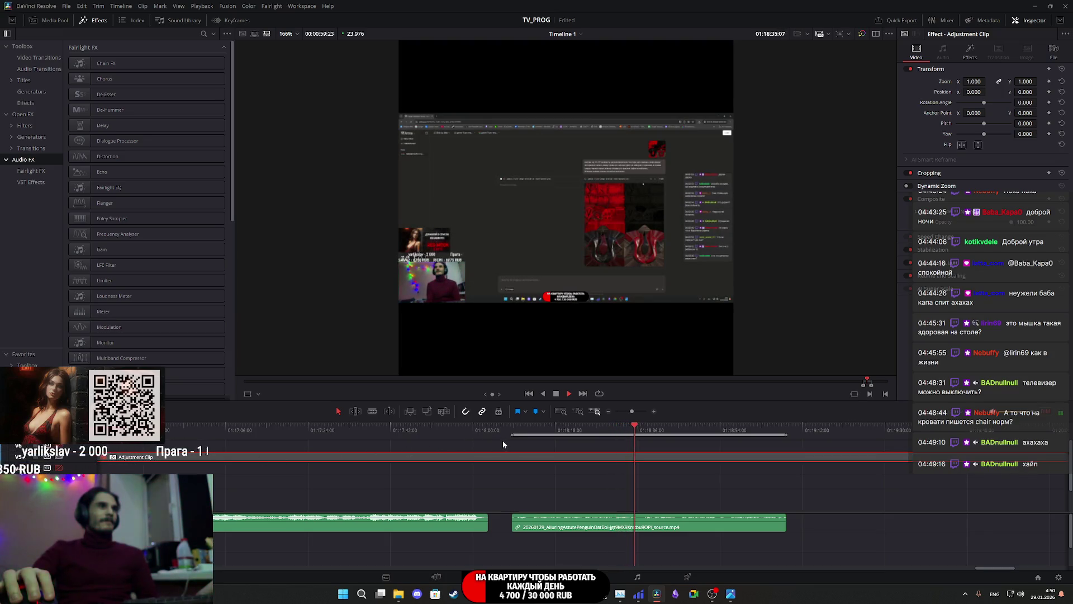
Step: Preview the new clip and raise its audio volume to 5.0
left_click(513, 428)
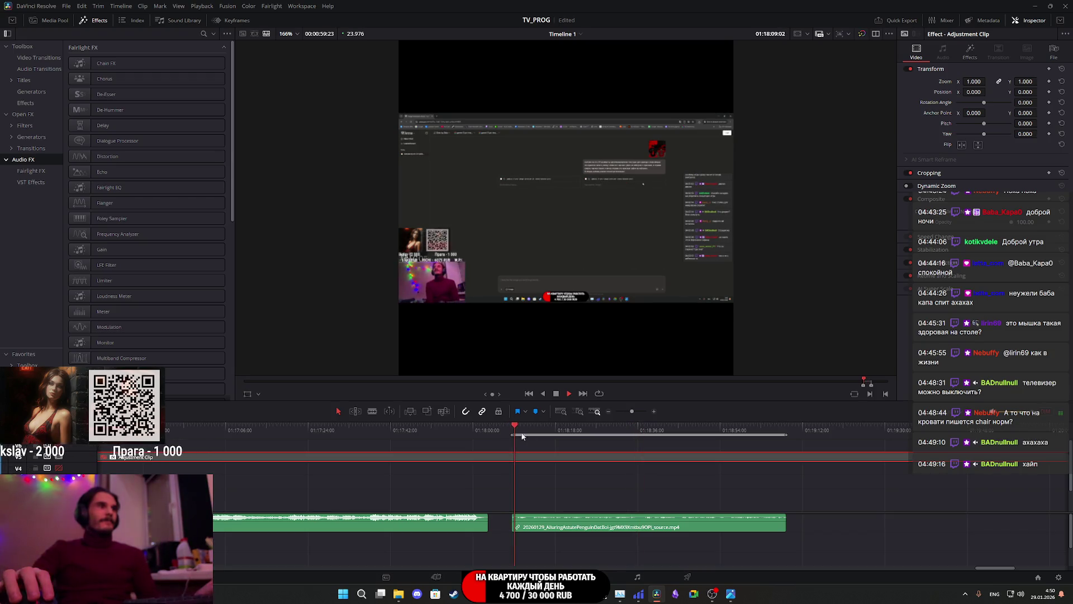
left_click(606, 528)
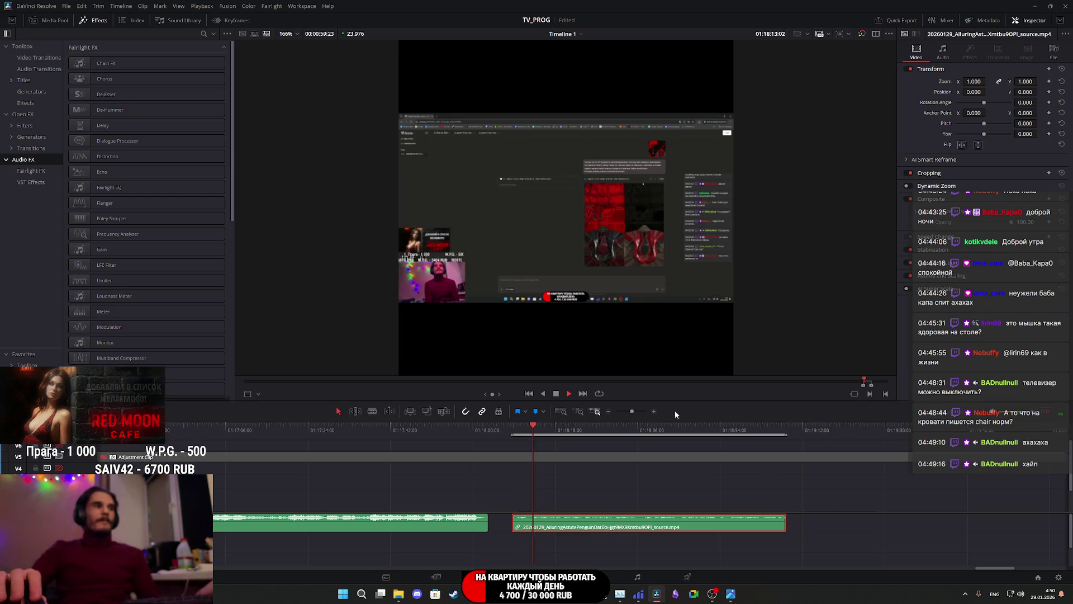
left_click(441, 435)
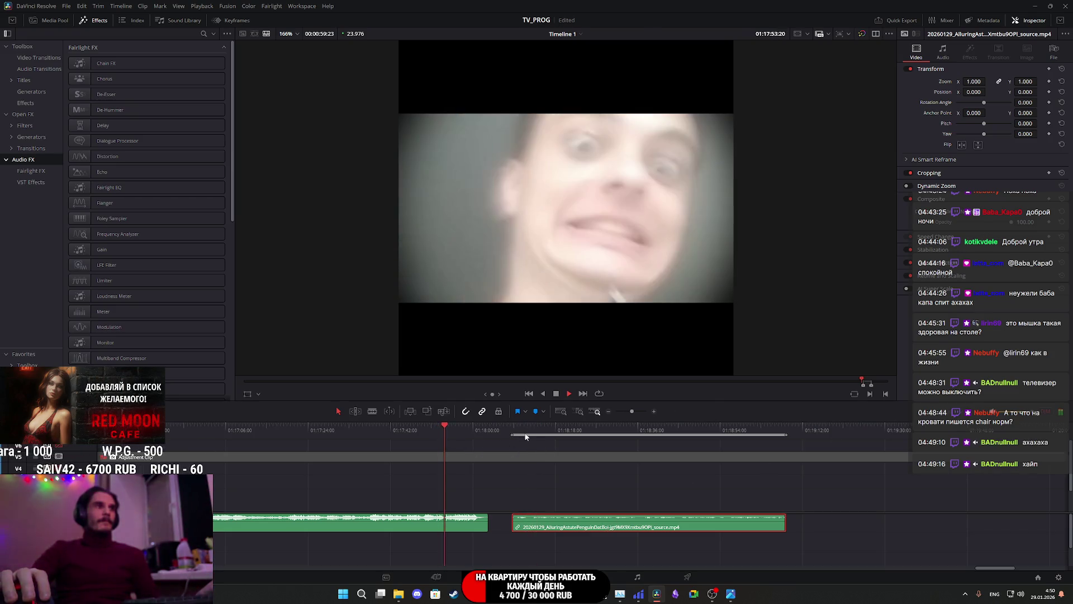
left_click(517, 428)
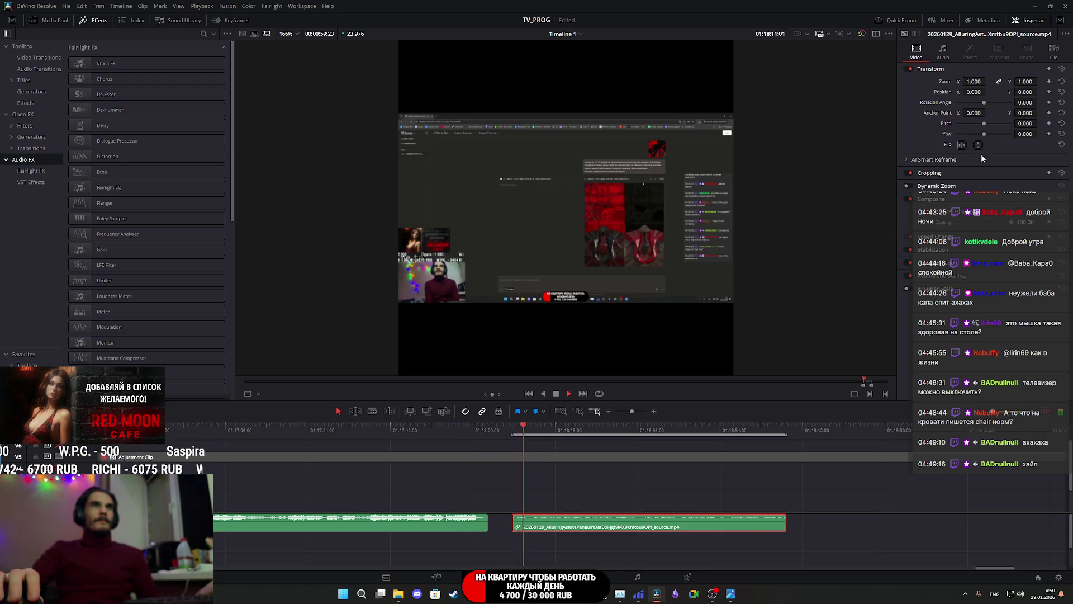
left_click(950, 55)
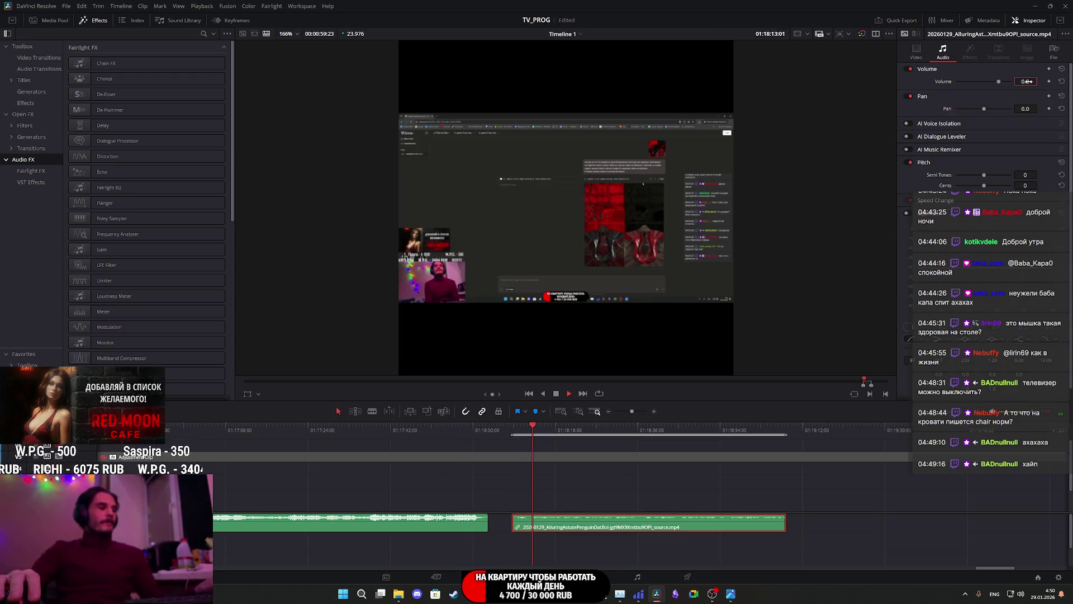
type("5")
key("Return")
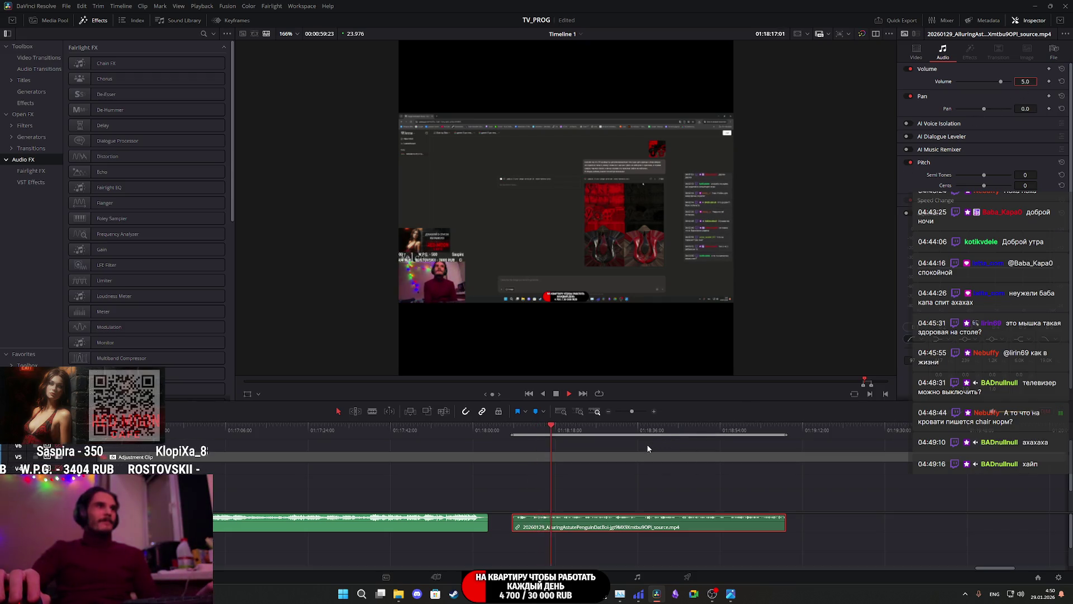
key("space")
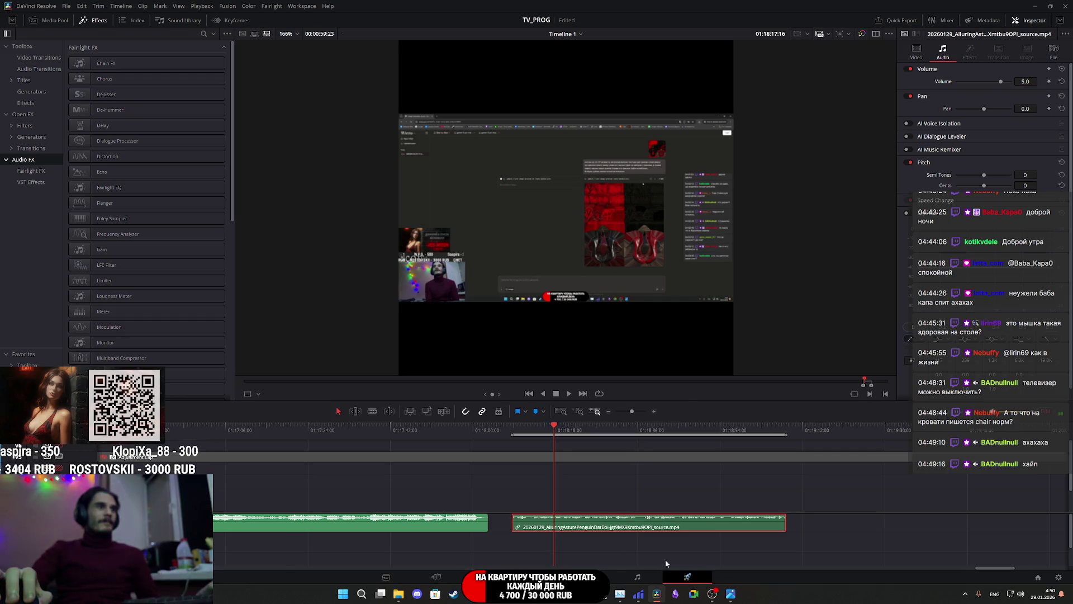
left_click(676, 568)
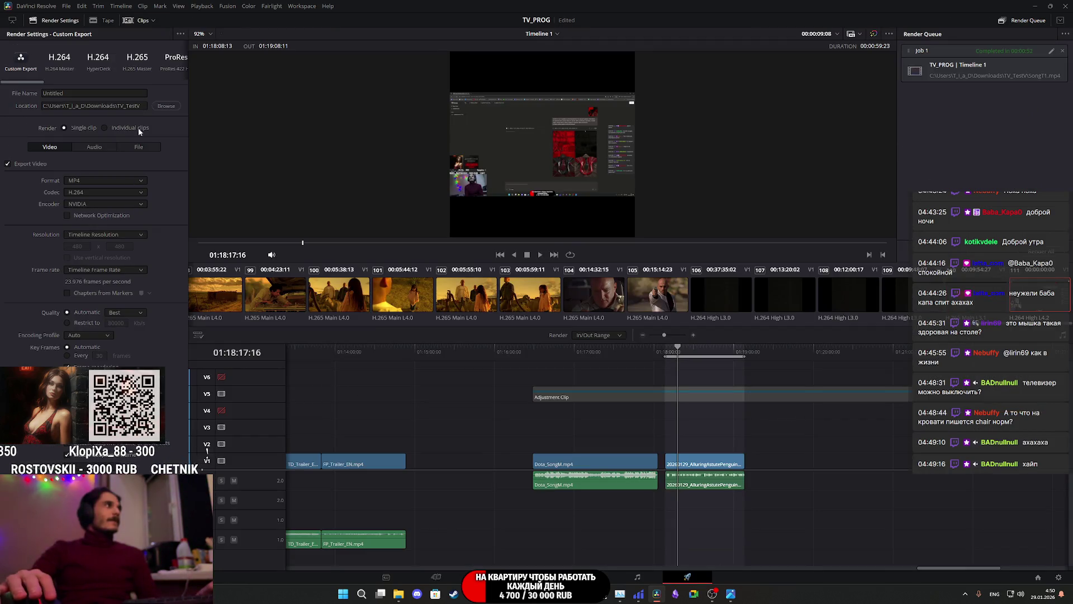
Step: Export the timeline as TestS.mp4 into TV_TestV by queuing and rendering the job
left_click(166, 107)
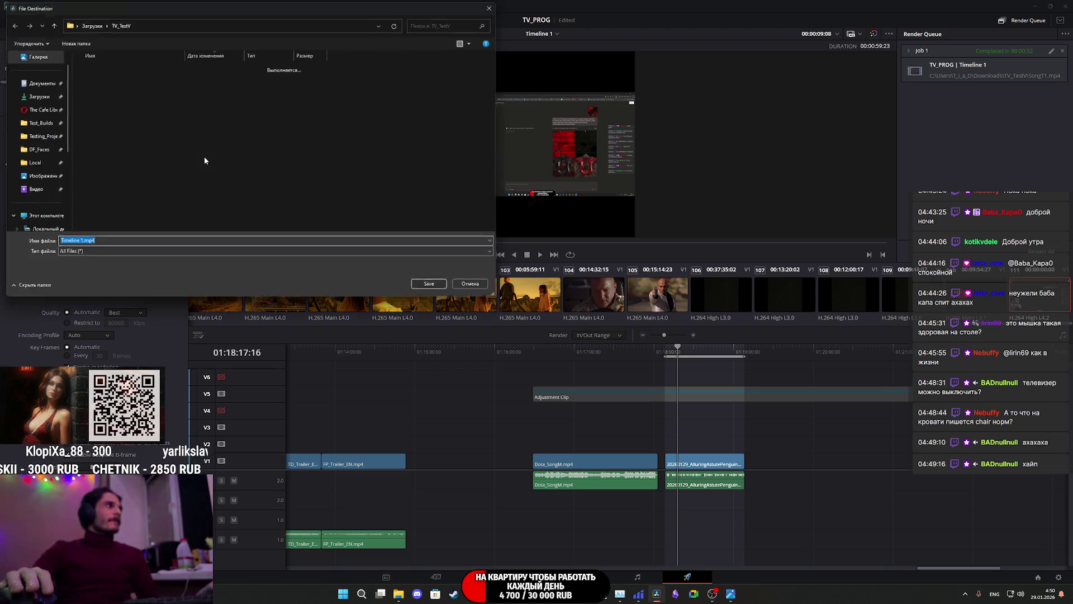
left_click(110, 80)
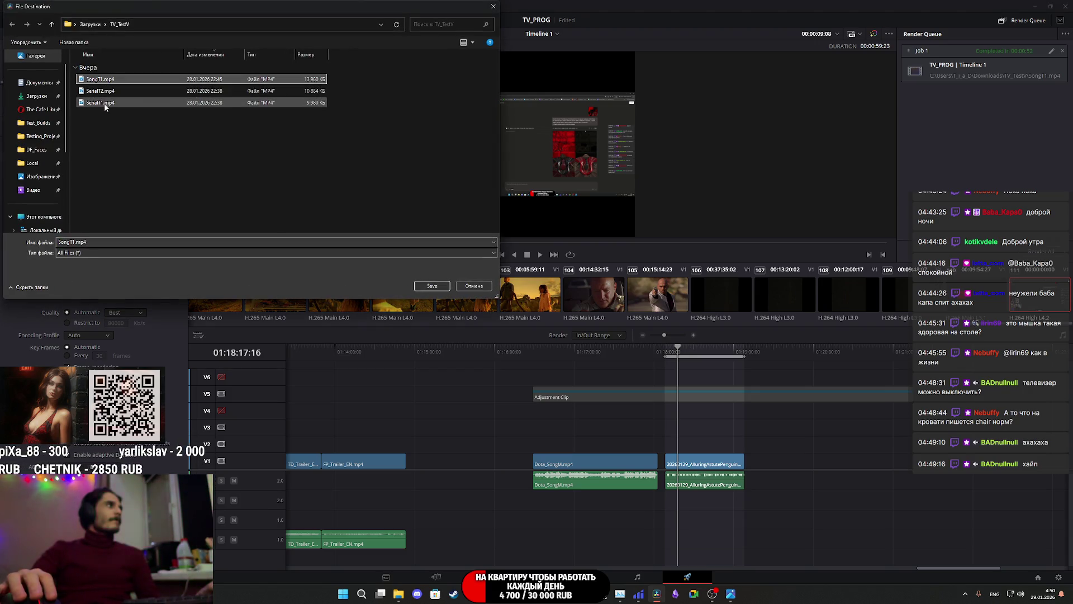
left_click(96, 242)
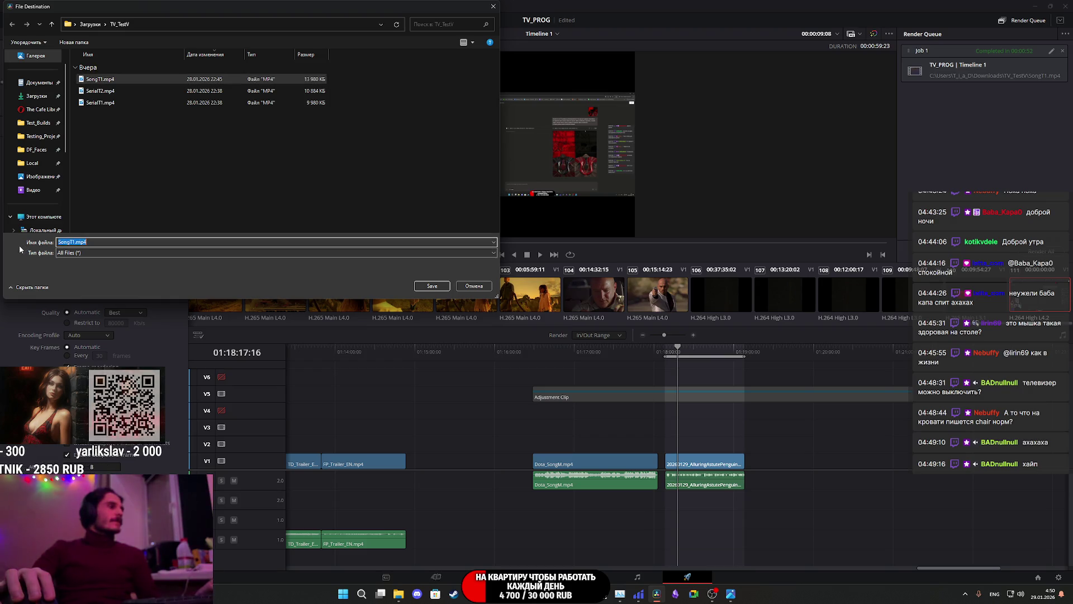
type("TestS")
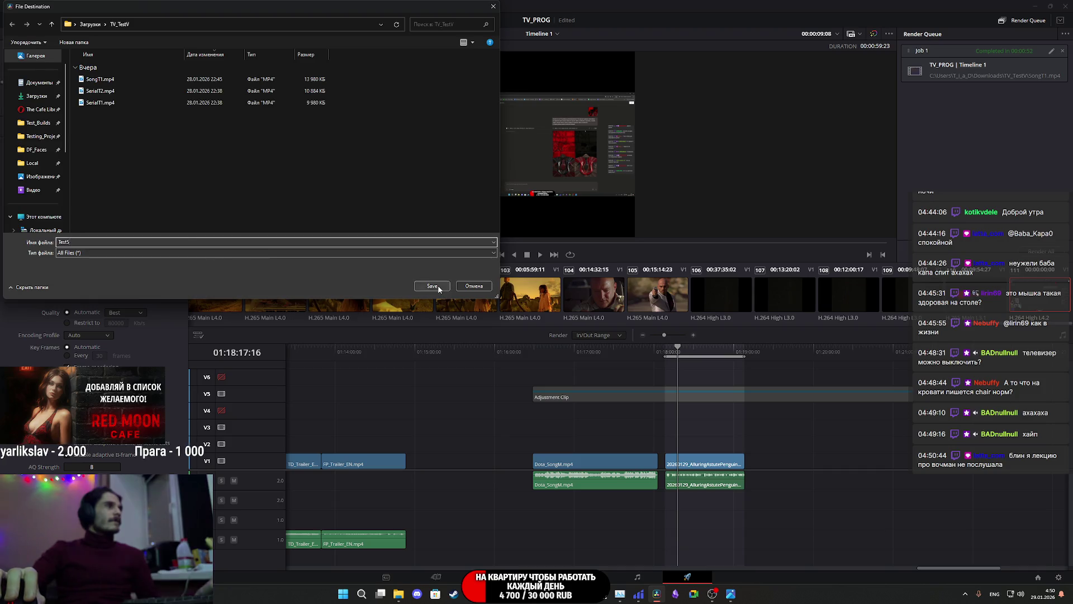
left_click(438, 286)
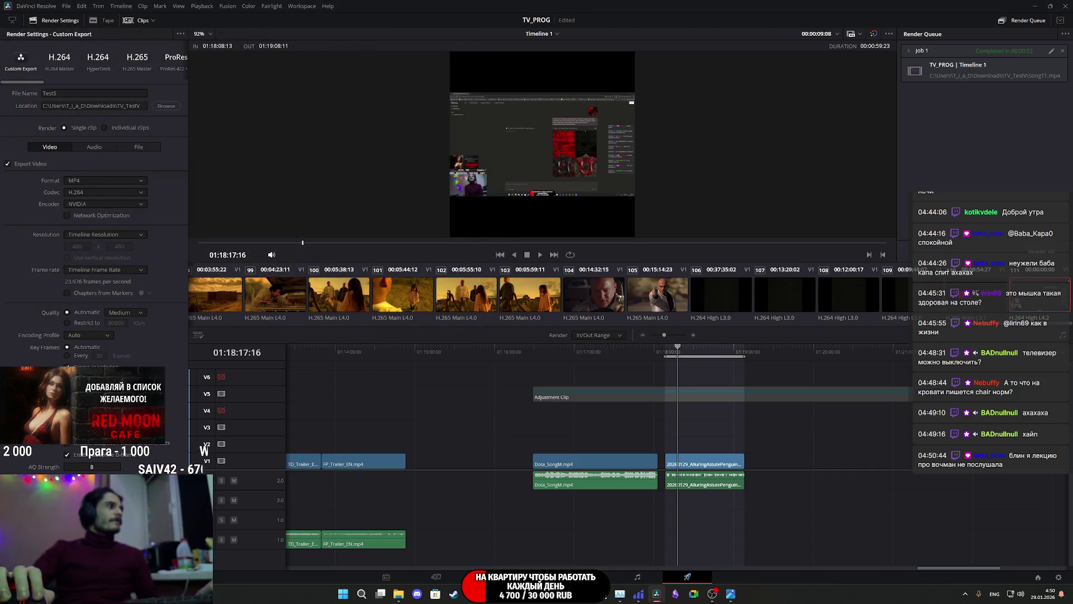
left_click(147, 558)
left_click(1041, 251)
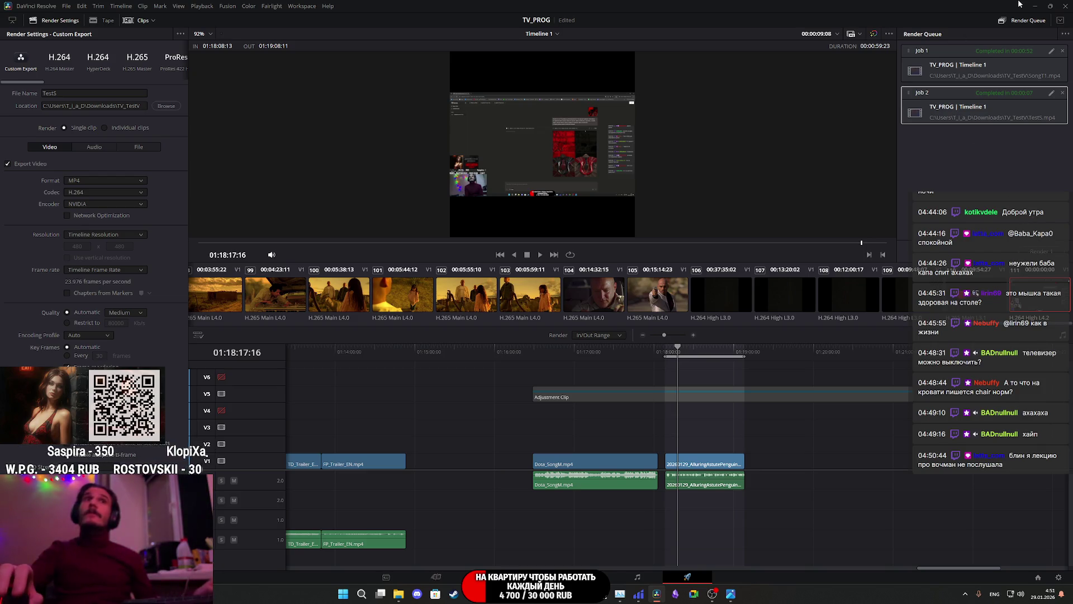
key("alt+Tab")
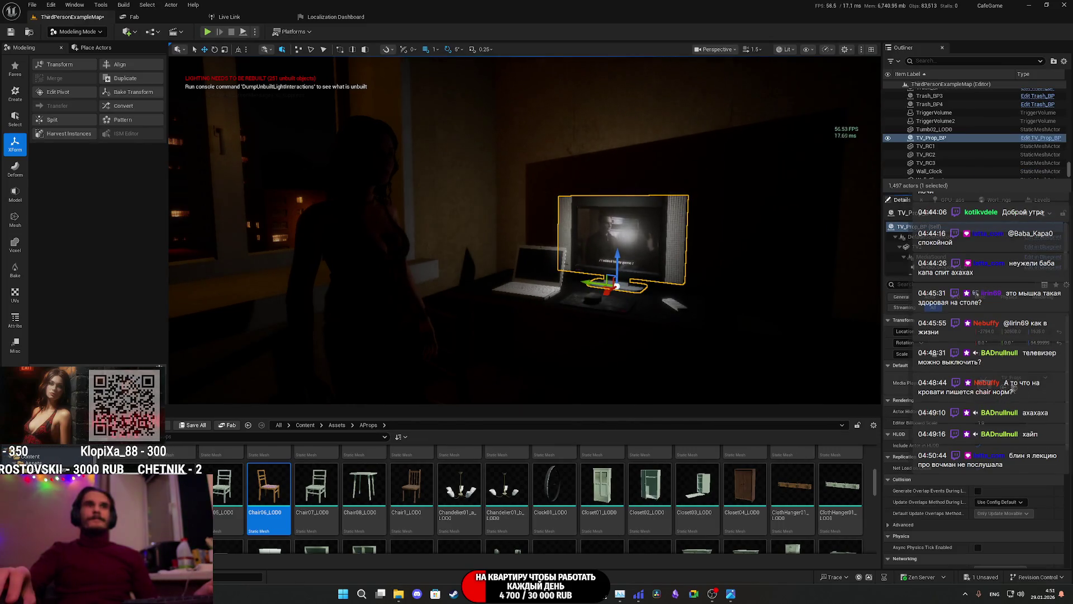
Step: Browse to Content > Movie > TV_TestV and reveal the TV media asset's file
key("ctrl+b")
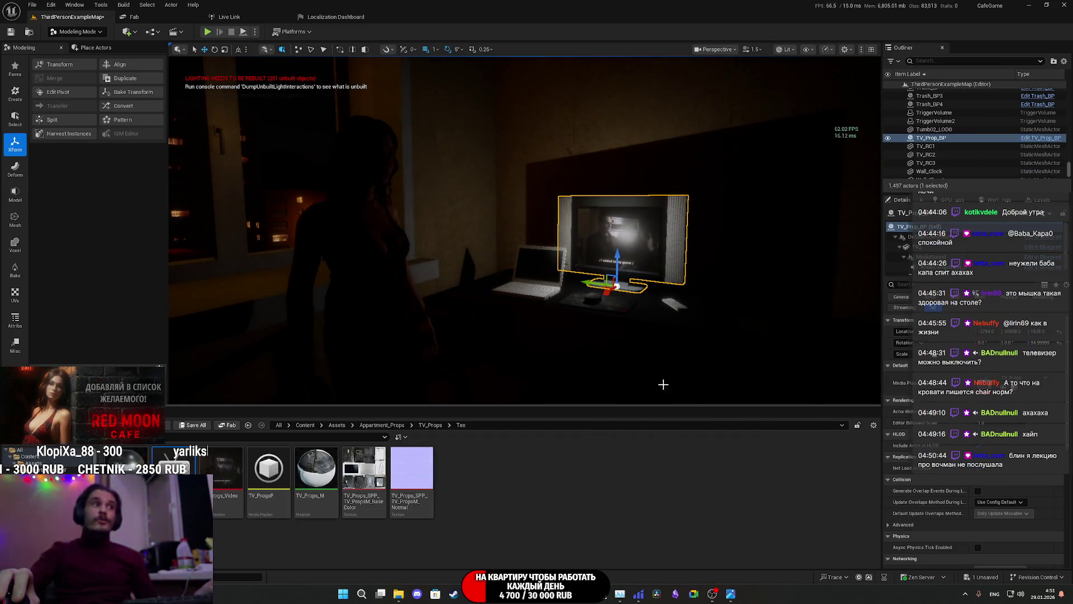
left_click(307, 428)
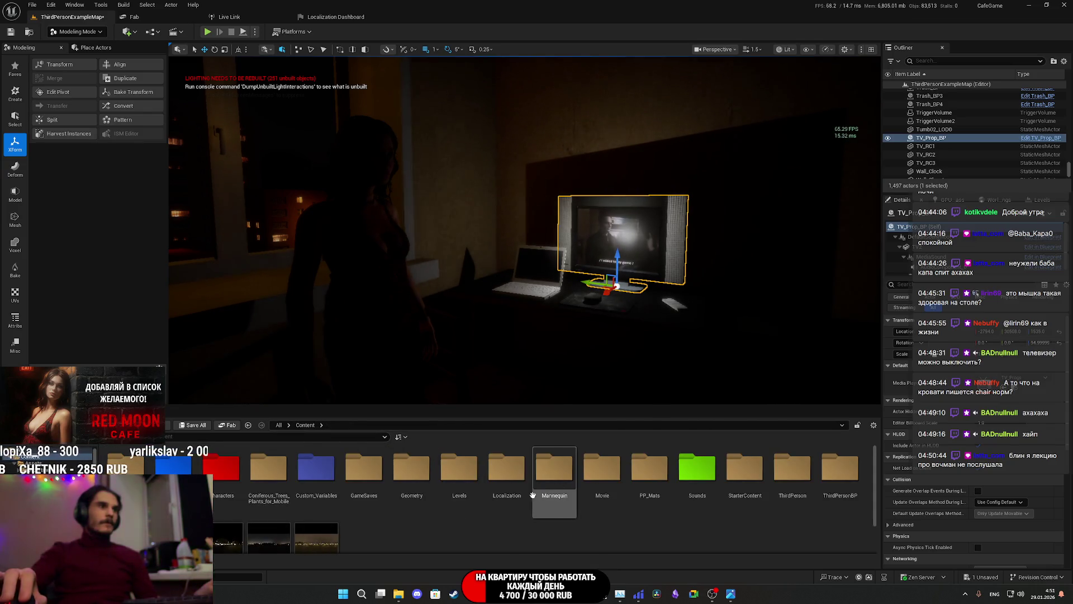
left_click(602, 481)
double_click(603, 481)
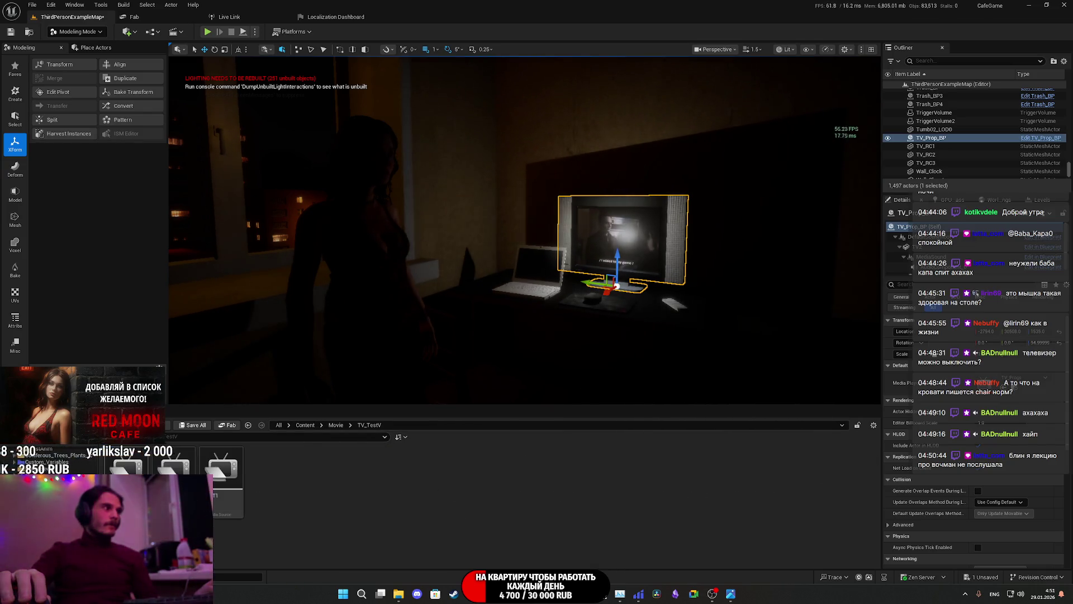
right_click(237, 481)
mouse_move(303, 342)
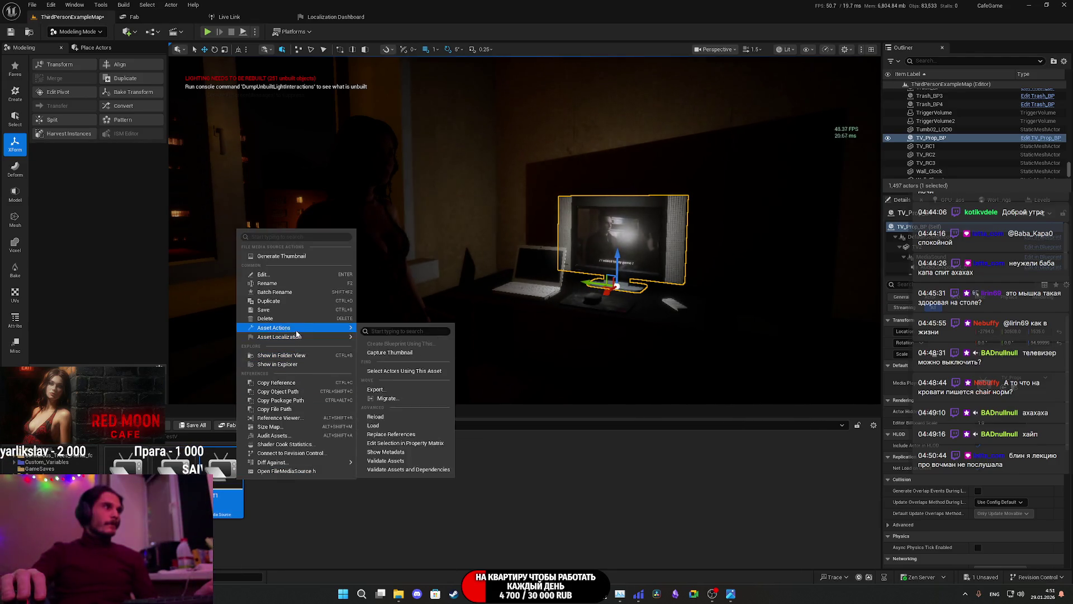
left_click(296, 365)
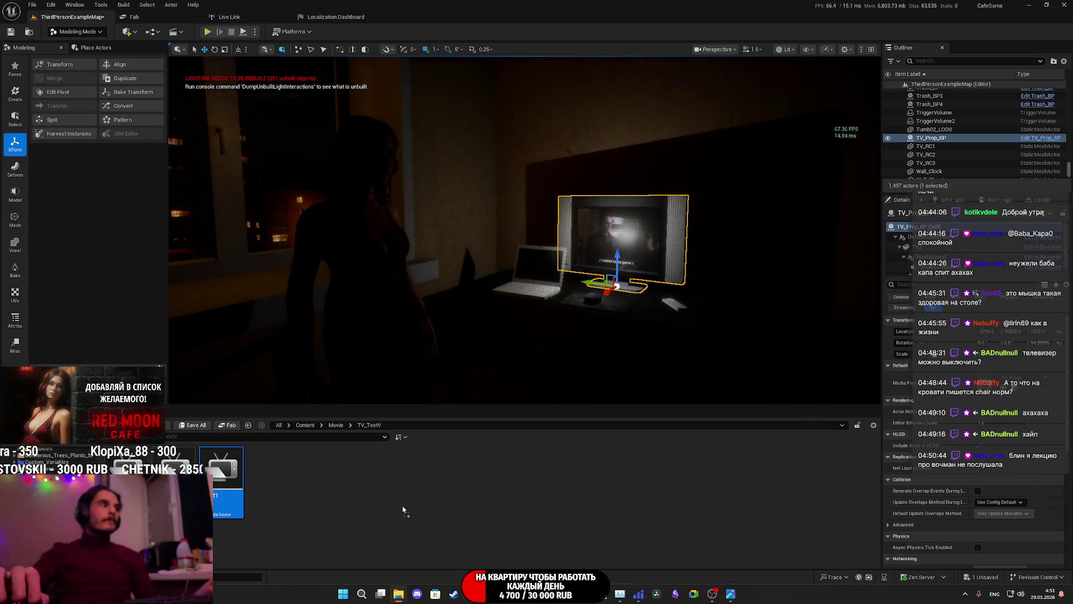
Step: Save all content and open the TV_ProgsP playlist from the TV_Props Tex folder
left_click(188, 426)
left_click(604, 388)
left_click(248, 425)
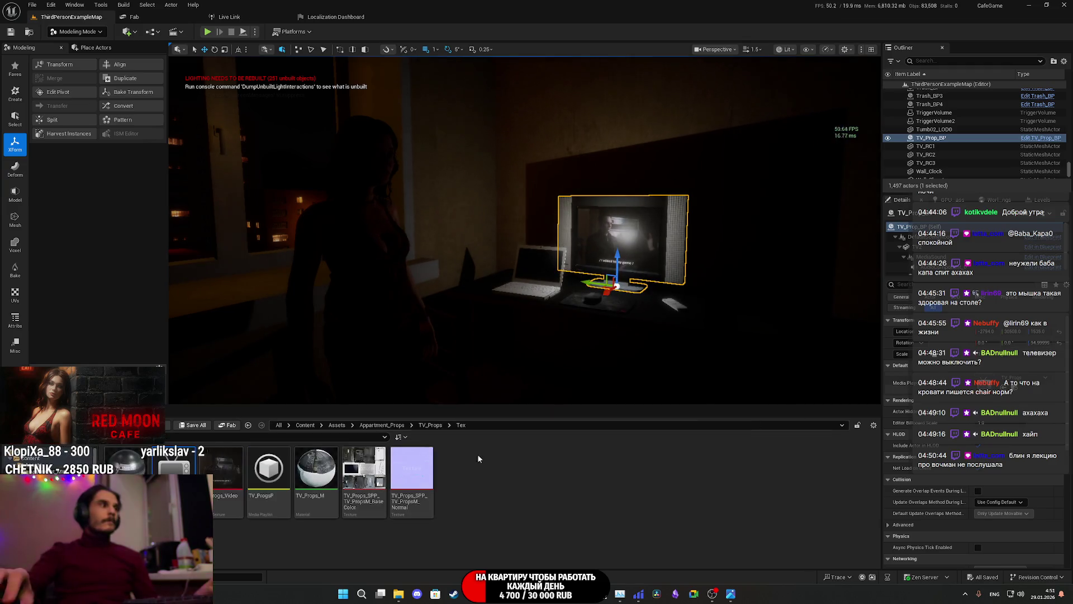
double_click(269, 469)
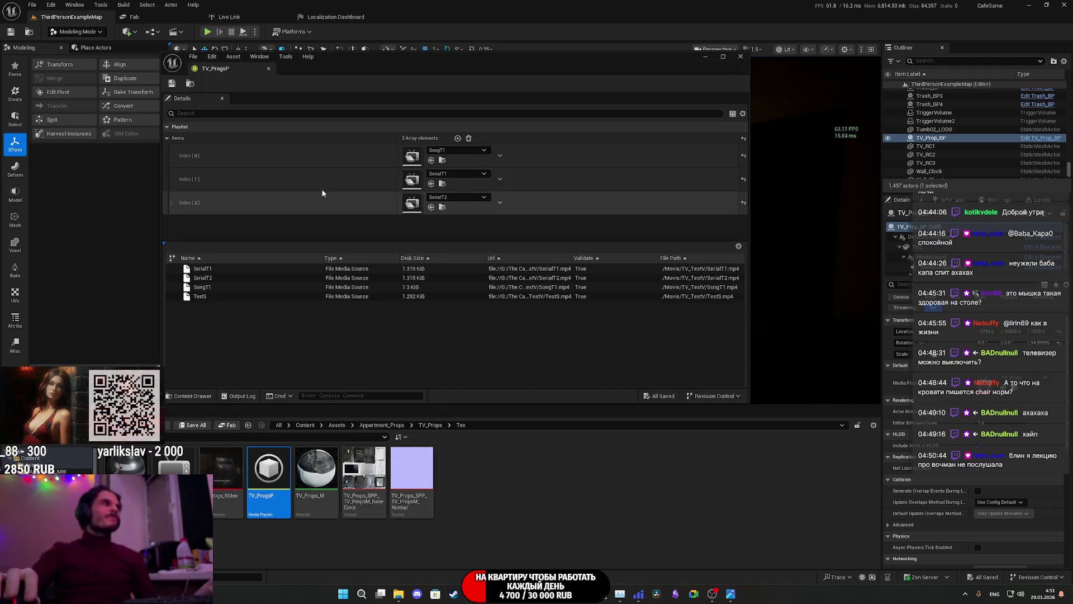
Step: Add TestS to TV_ProgsP, move it to index 0, then save and close the playlist
left_click(457, 138)
left_click(457, 220)
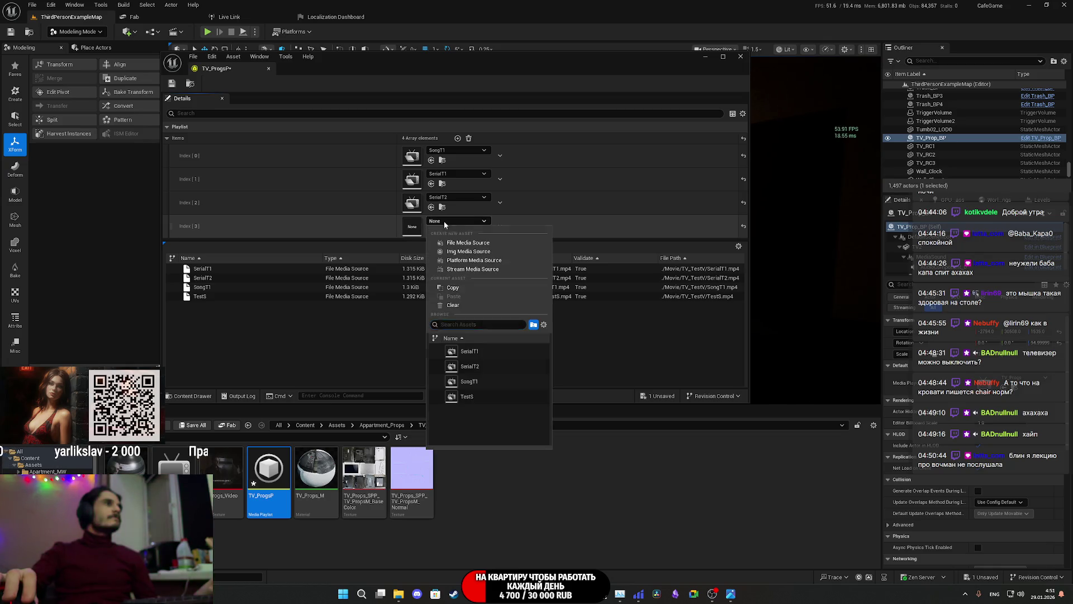
left_click(481, 397)
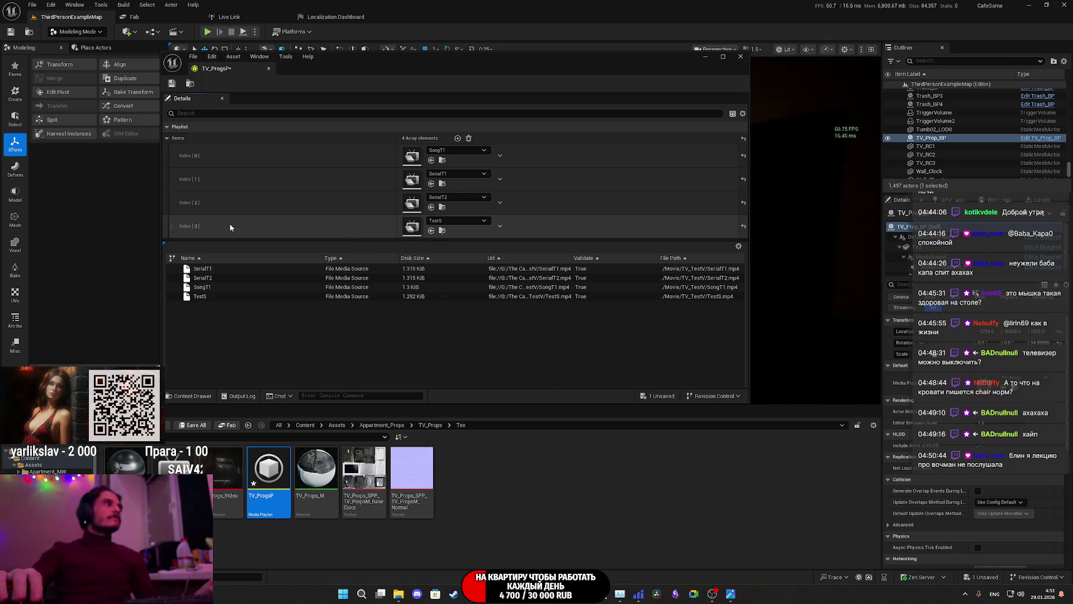
left_click_drag(169, 226, 172, 152)
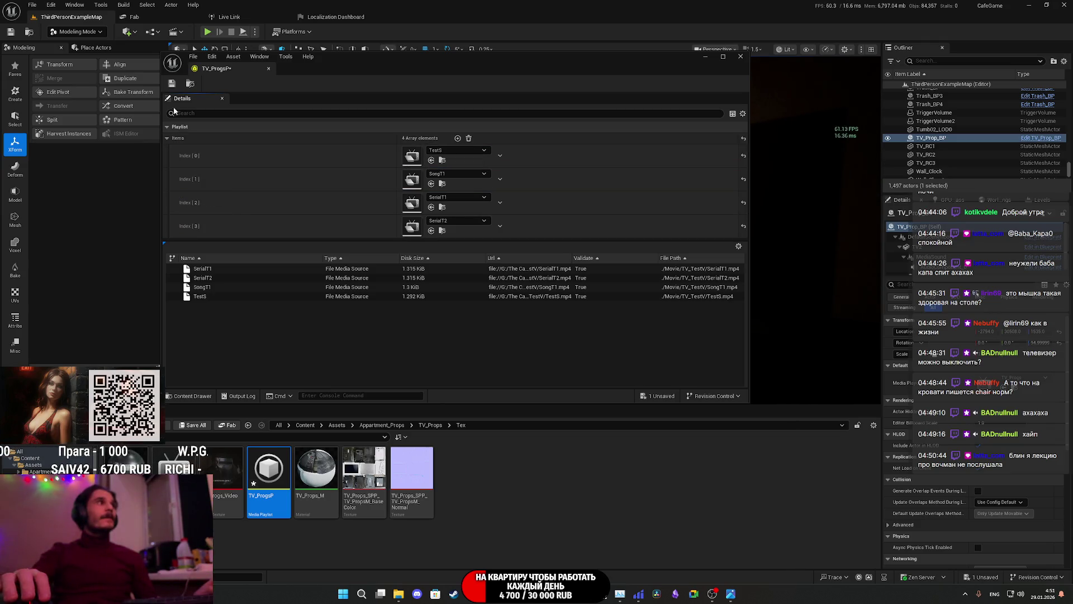
left_click(173, 83)
left_click(741, 56)
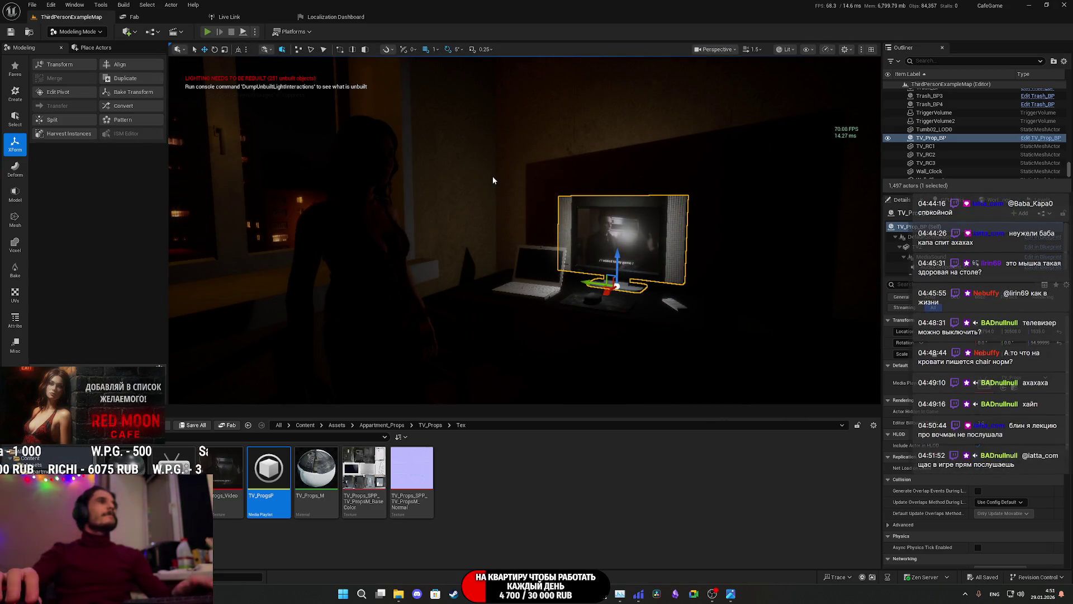
Step: Playtest the level fullscreen, walking up to the desk TV, then stop the session
key("alt+p")
key("F11")
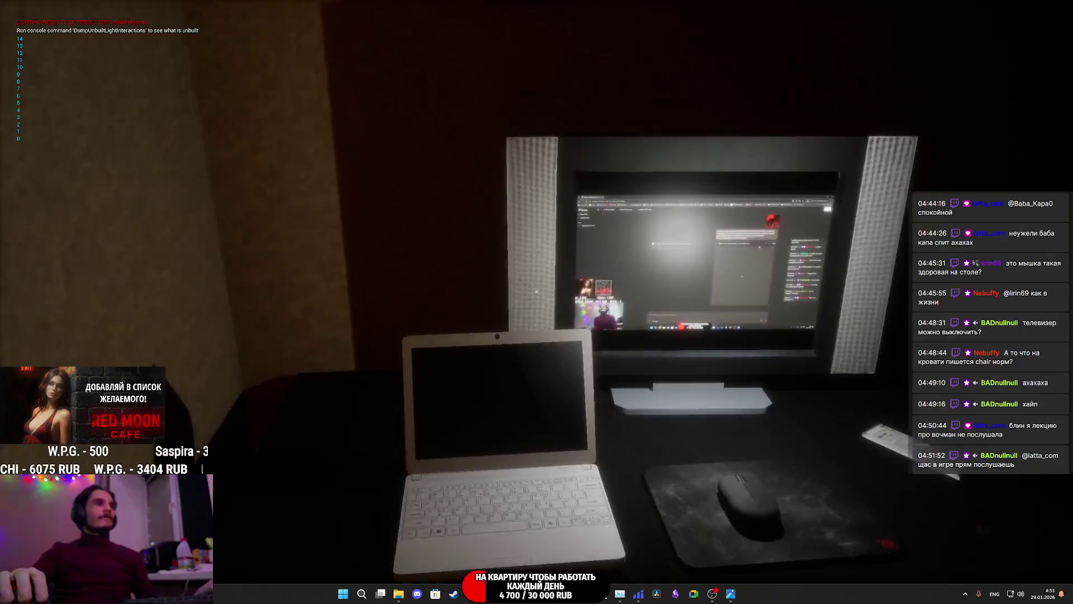
key("w")
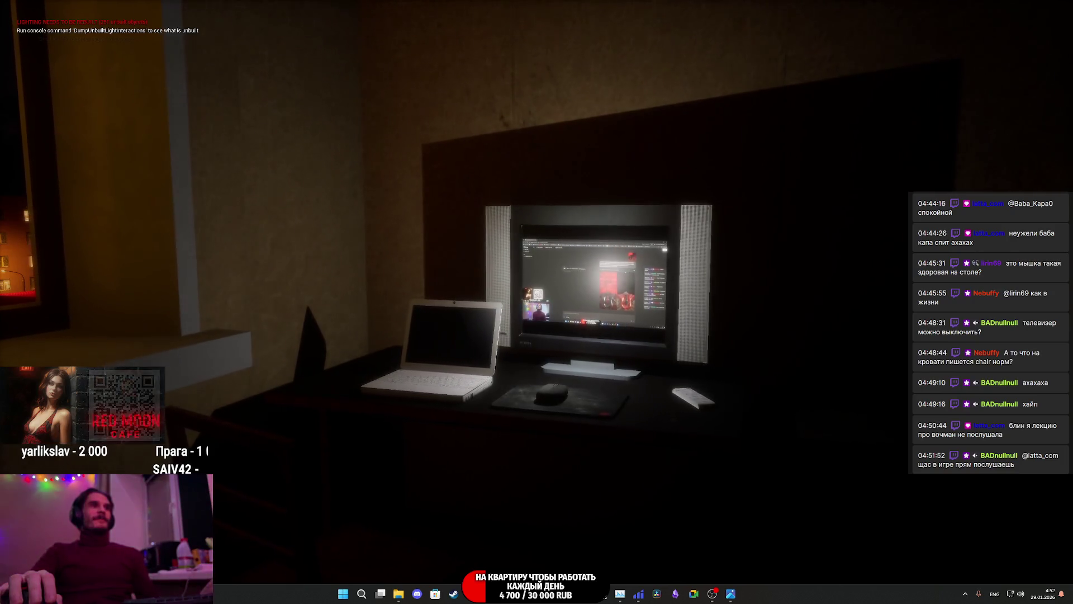
key("Escape")
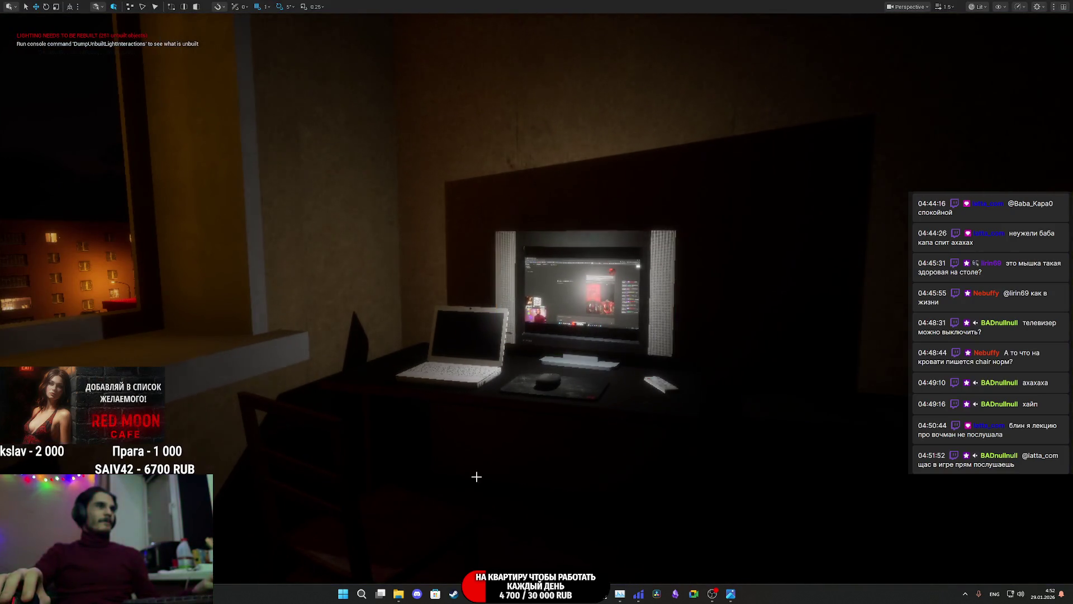
Step: Move the editor view in close across the TV screen to check the Test5 video playing
scroll(471, 481, "up", 6)
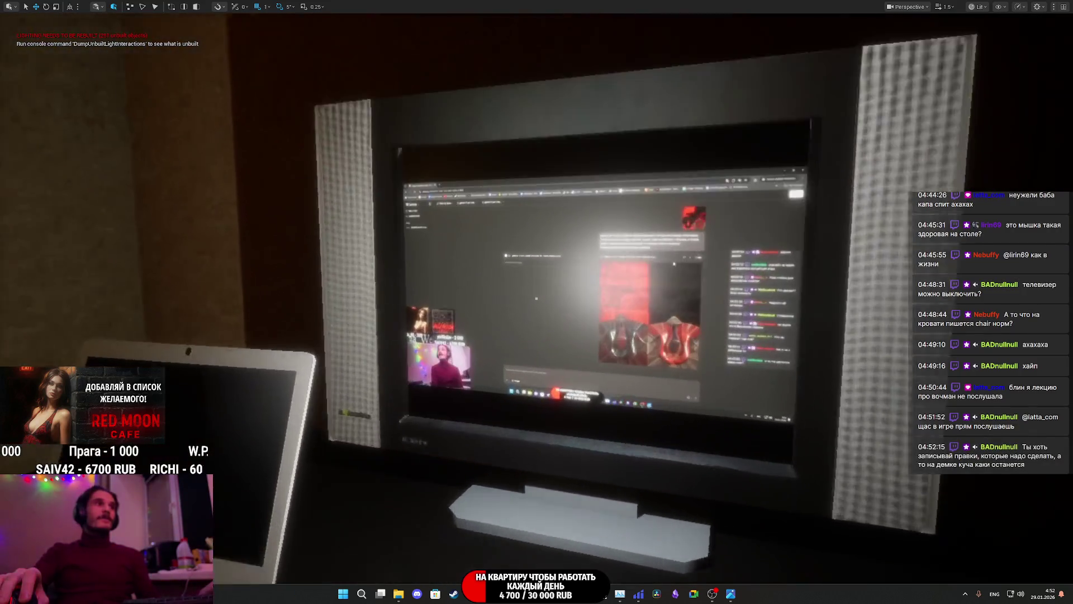
scroll(537, 302, "up", 5)
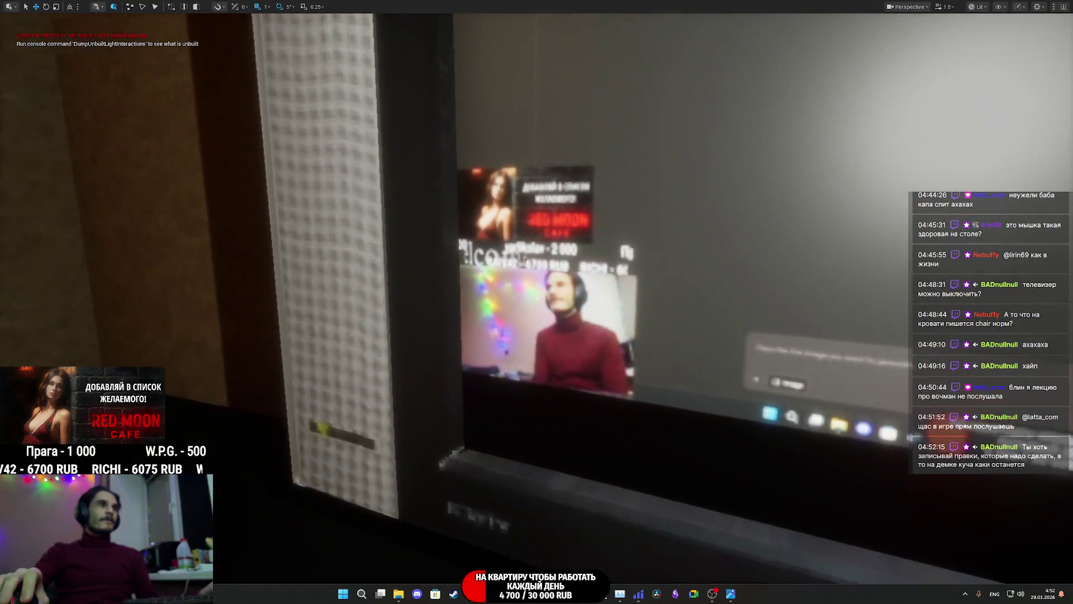
left_click_drag(536, 302, 715, 302)
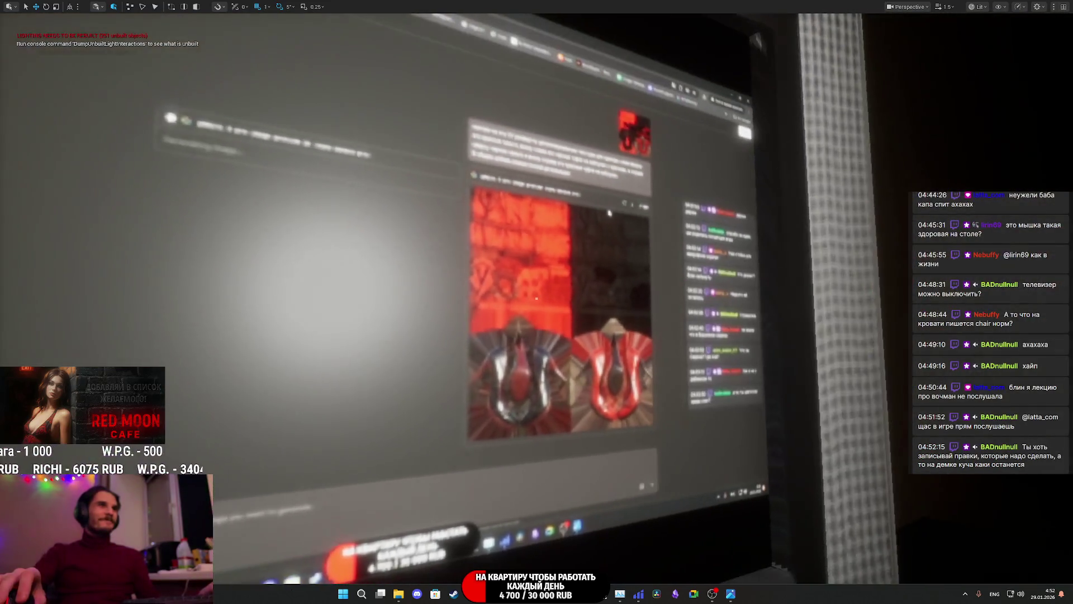